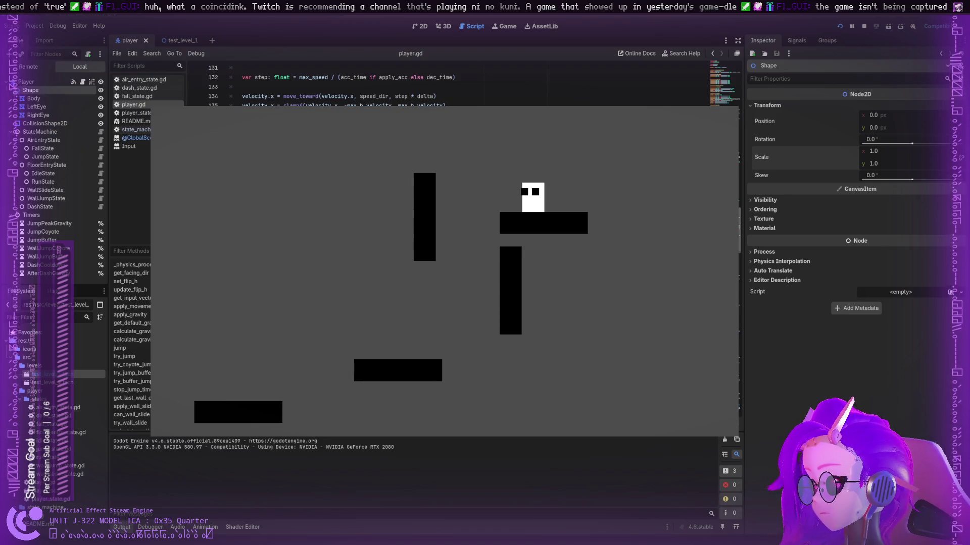
# - Run the player left and right, jump over the tall pillar onto the lower-left platform, then stop the game
pyautogui.press('Left')
pyautogui.press('Right')
pyautogui.press('space')
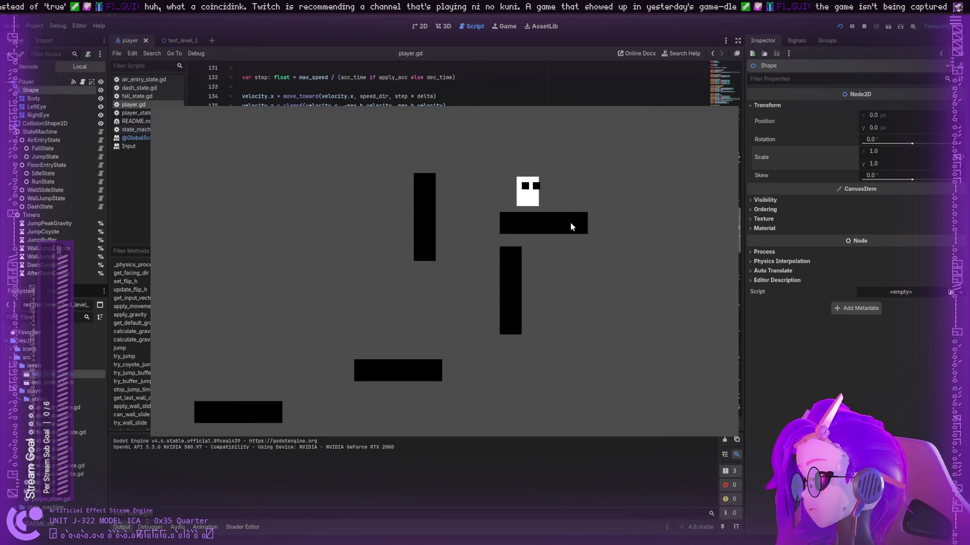
pyautogui.press('Left')
pyautogui.press('space')
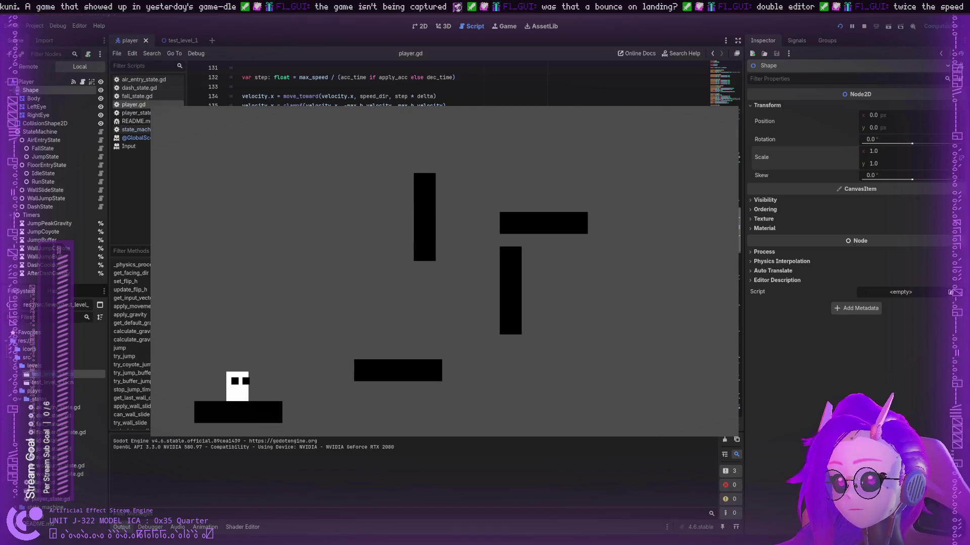
pyautogui.press('F8')
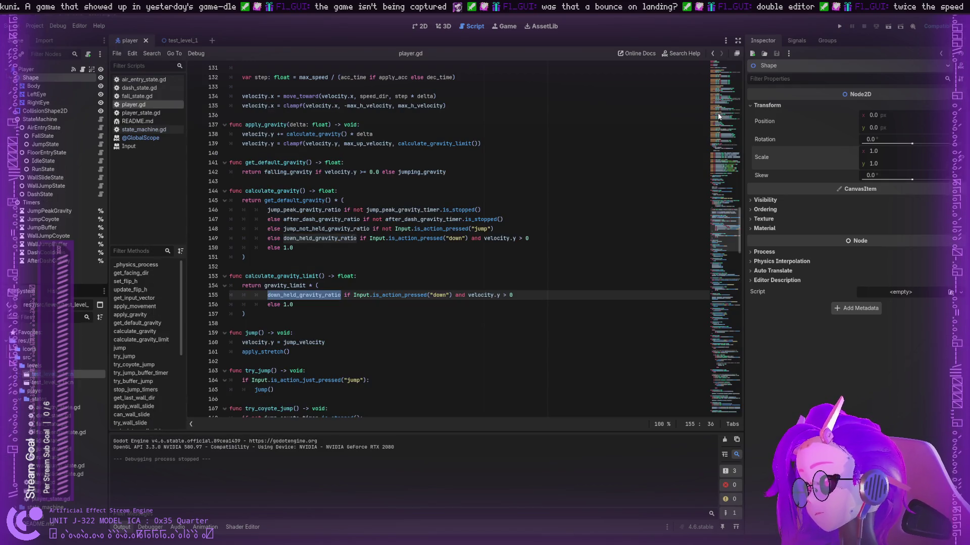
# - Restart the game, stop it again, and relaunch it for a fresh playtest
pyautogui.press('F5')
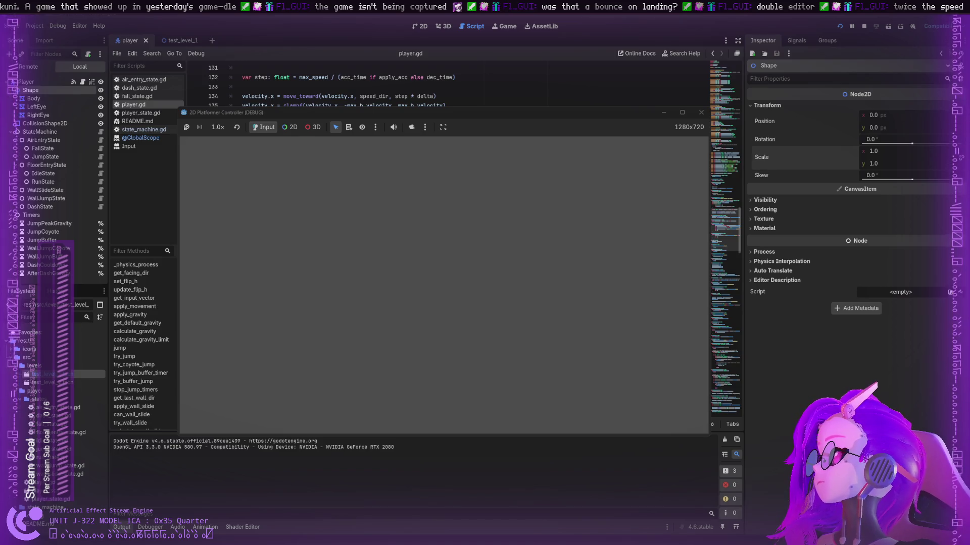
pyautogui.press('F8')
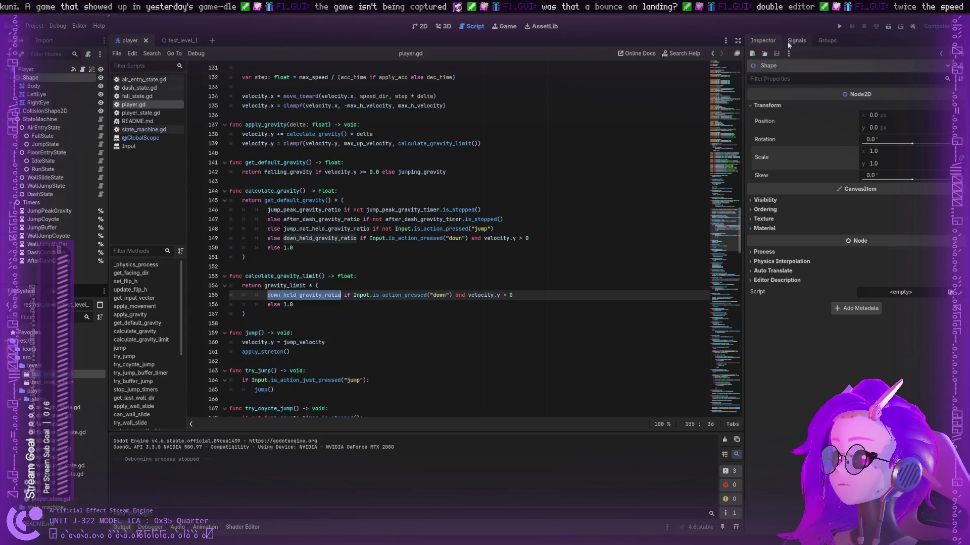
pyautogui.click(838, 29)
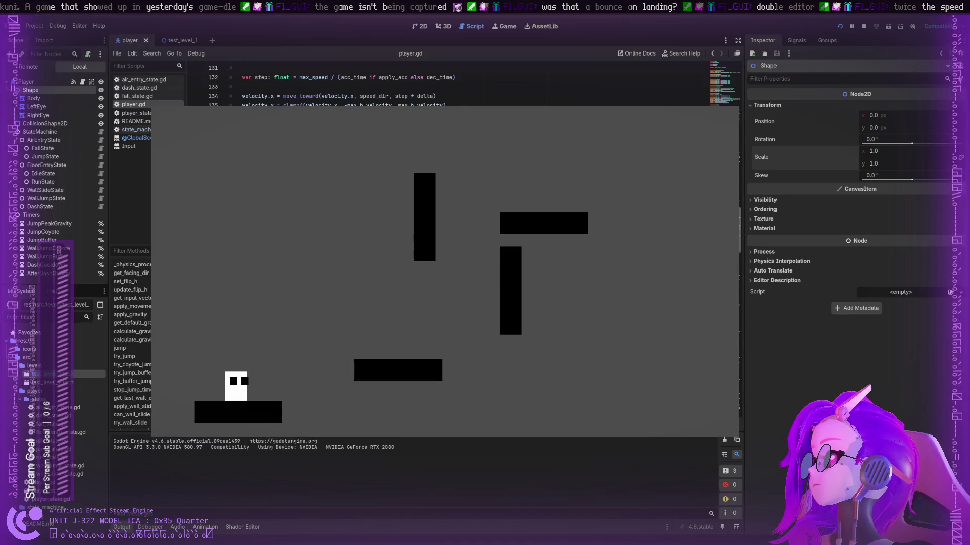
# - Run along the lower-left platform and jump onto the middle platform
pyautogui.press('Right')
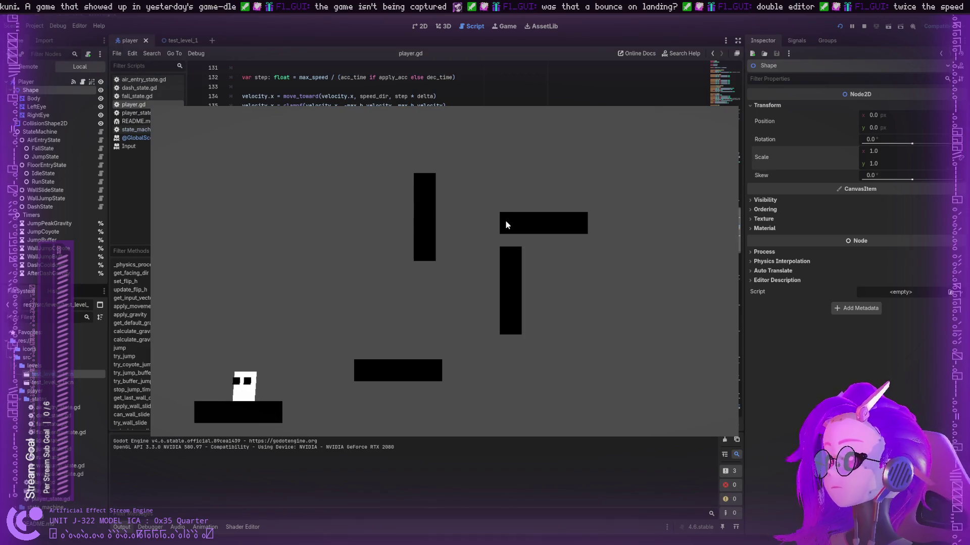
pyautogui.press('Left')
pyautogui.press('Right')
pyautogui.press('space')
pyautogui.press('space')
pyautogui.press('Right')
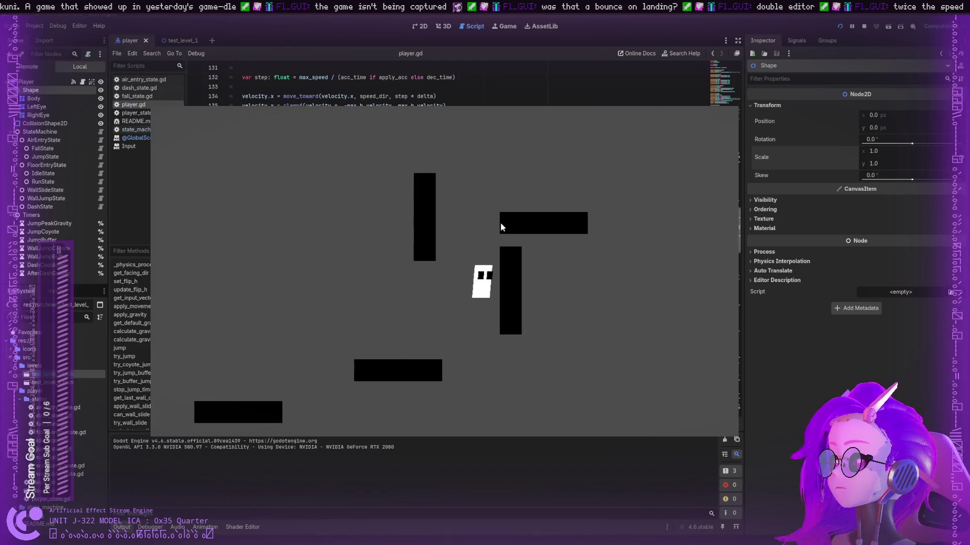
# - Wall-jump between the tall walls to the right platform, fall back to the middle platform, then stop the game
pyautogui.press('space')
pyautogui.press('Left')
pyautogui.press('space')
pyautogui.press('Right')
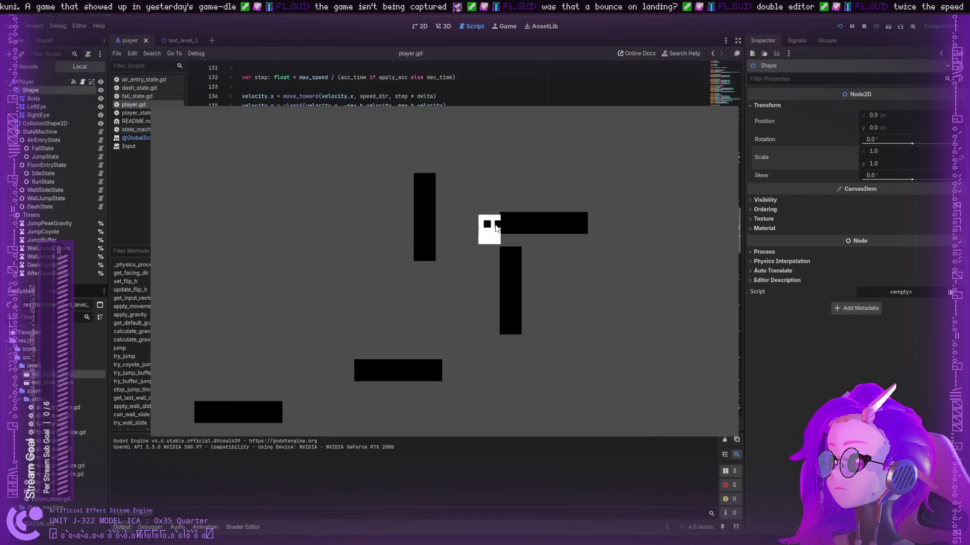
pyautogui.press('space')
pyautogui.press('Right')
pyautogui.press('space')
pyautogui.press('Left')
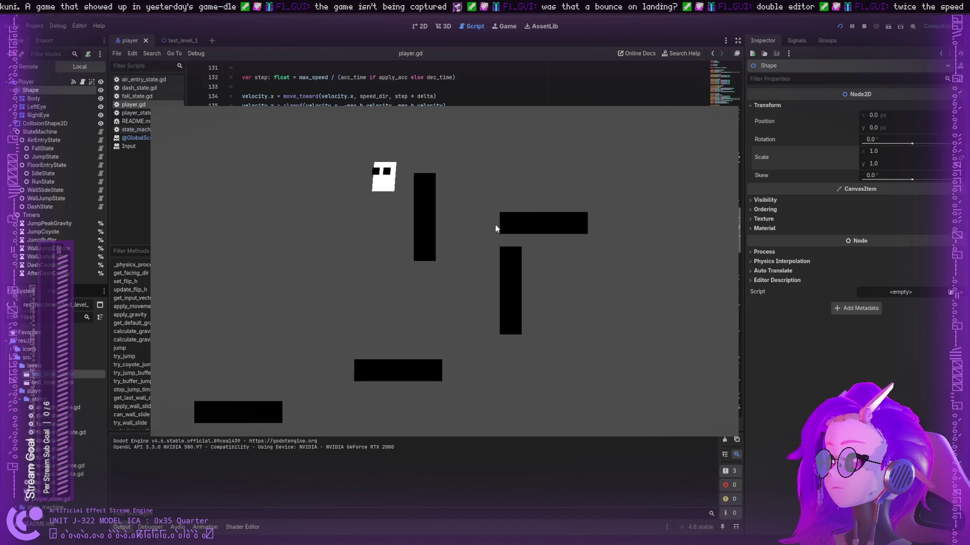
pyautogui.press('Right')
pyautogui.press('F8')
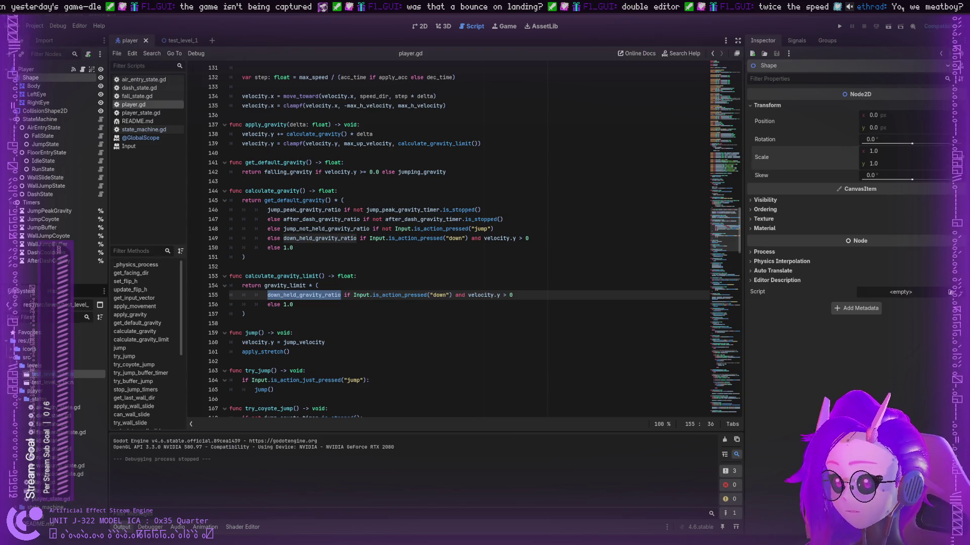
# - Select down_held_gravity_ratio on line 155 and paste the copied Twitch channel URL over it
pyautogui.click(341, 296)
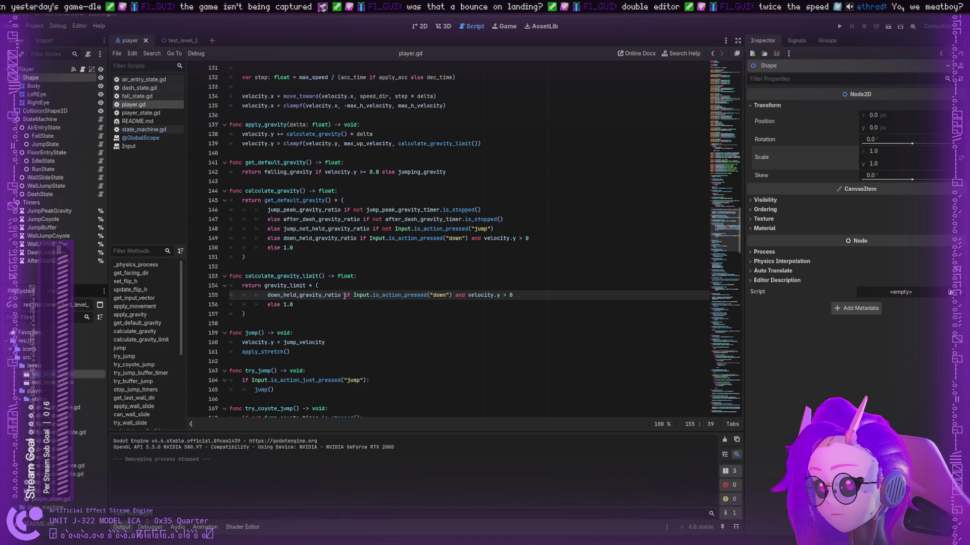
pyautogui.click(294, 297)
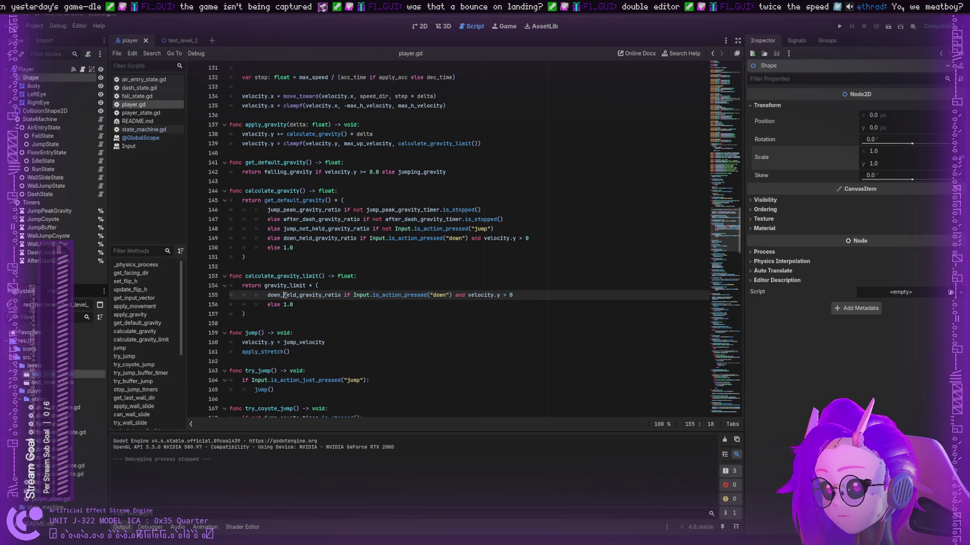
pyautogui.doubleClick(285, 296)
pyautogui.write('https://www.twitch.tv/jessiandroid')
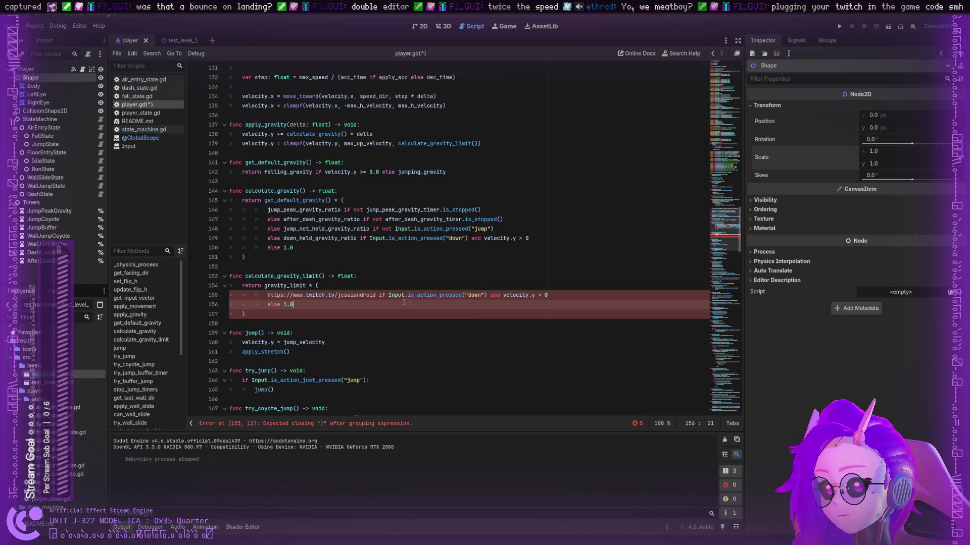
# - Undo the paste so line 155 reads down_held_gravity_ratio again
pyautogui.click(389, 295)
pyautogui.hotkey('ctrl', 'z')
pyautogui.click(344, 295)
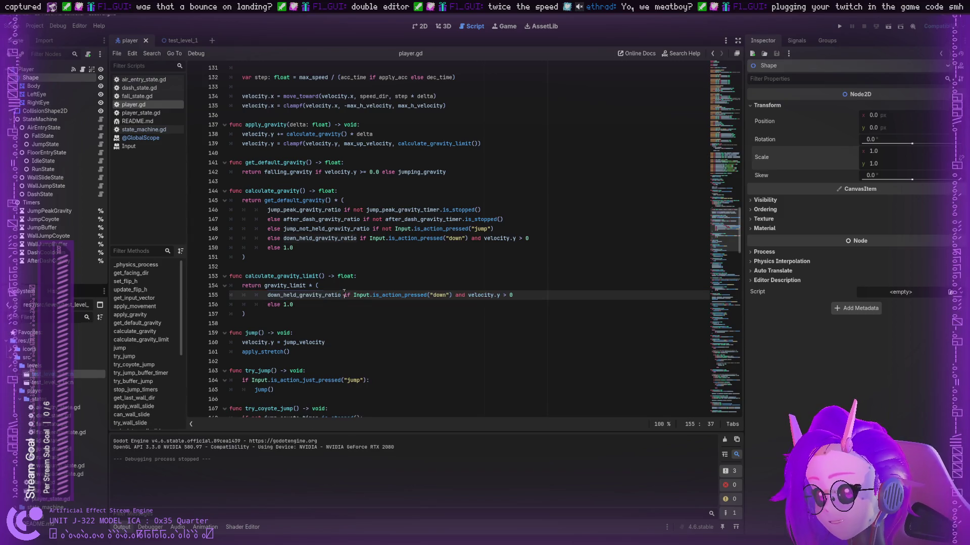
pyautogui.doubleClick(332, 295)
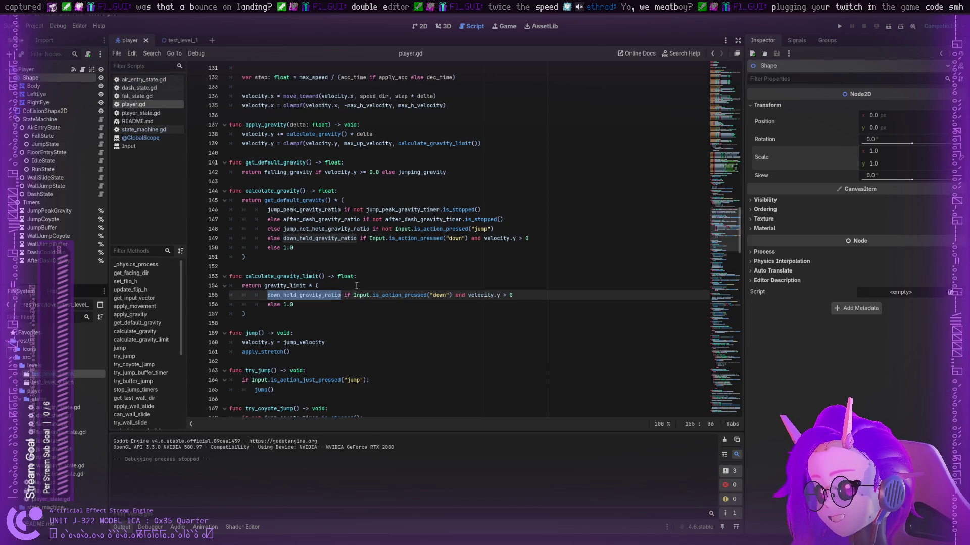
# - Paste the Twitch URL at the end of line 154, delete it, and reselect down_held_gravity_ratio
pyautogui.click(385, 289)
pyautogui.write('https://www.twitch.tv/jessiandroid')
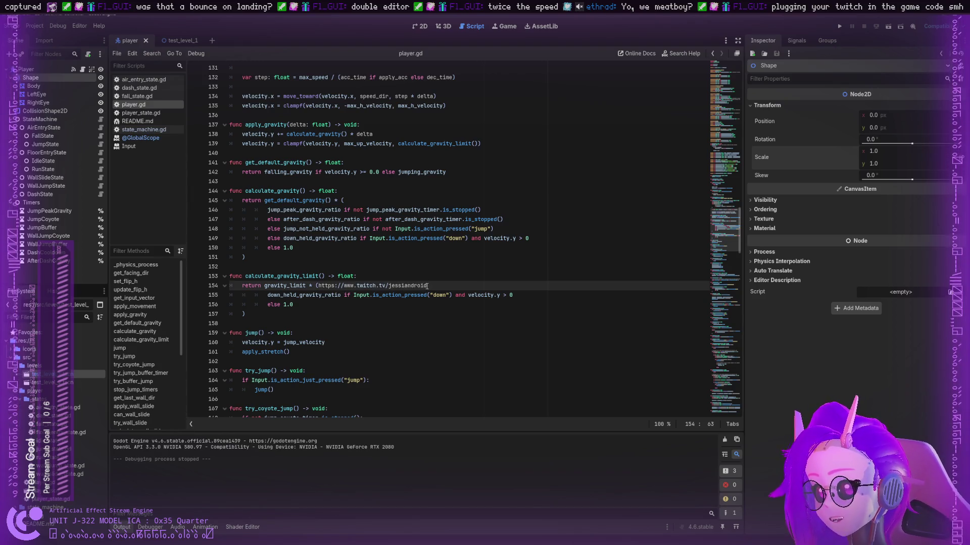
pyautogui.moveTo(427, 286); pyautogui.dragTo(319, 285)
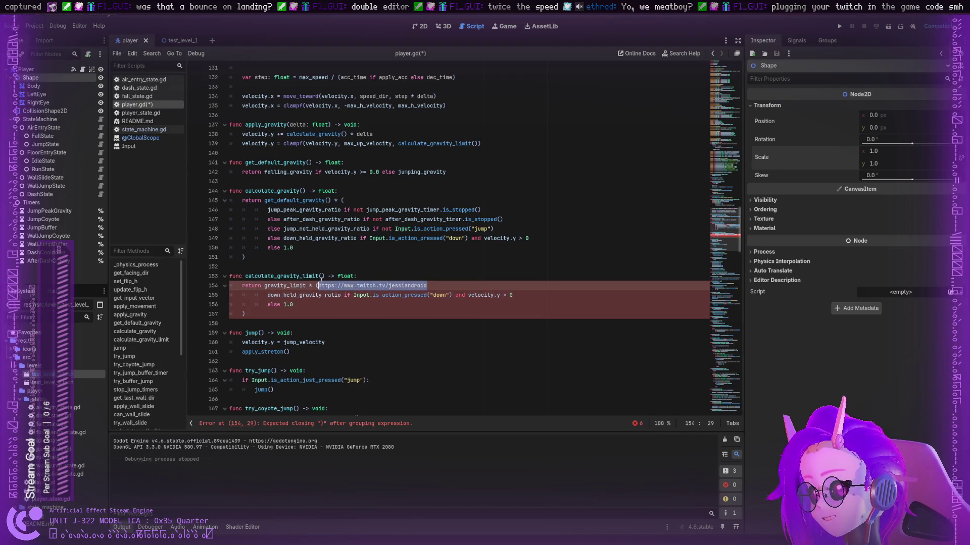
pyautogui.press('BackSpace')
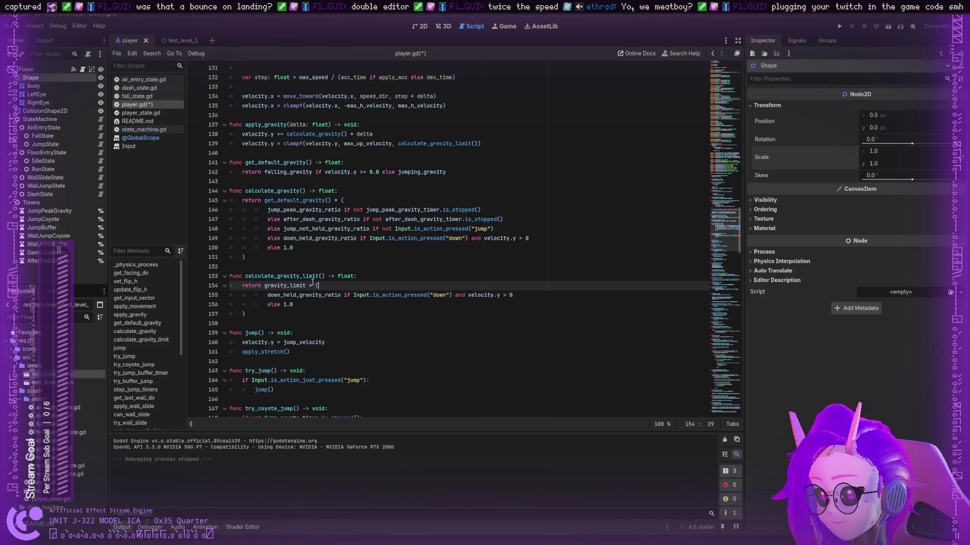
pyautogui.doubleClick(312, 295)
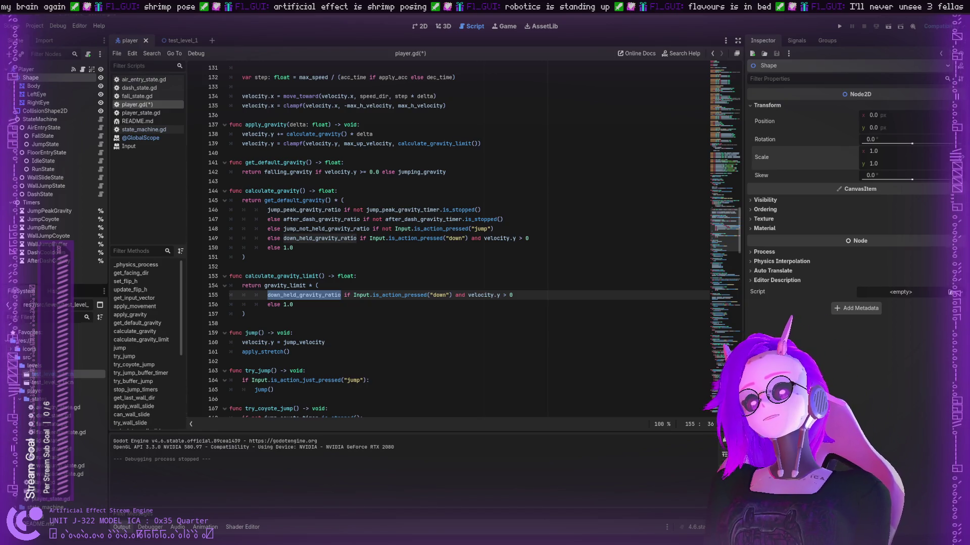
pyautogui.click(383, 143)
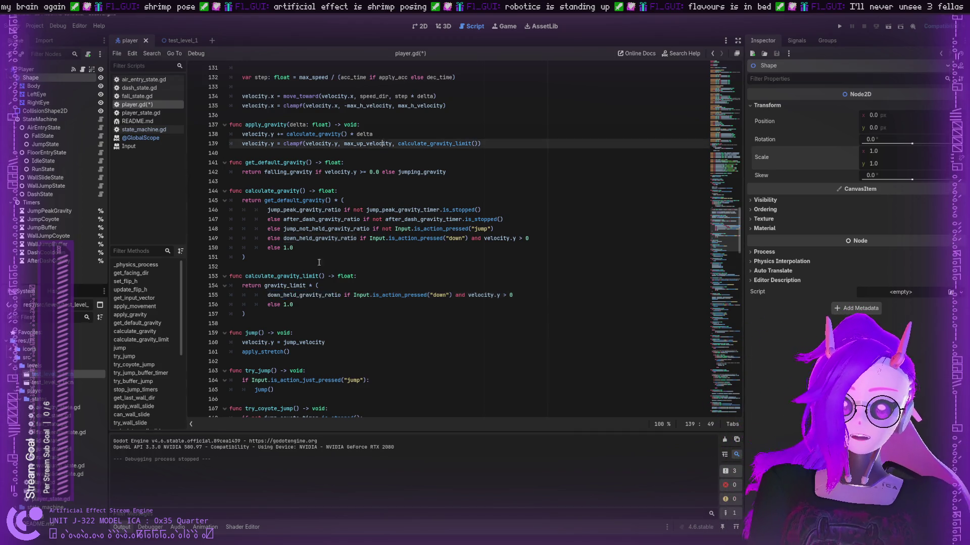
pyautogui.scroll(-3, 267, 209)
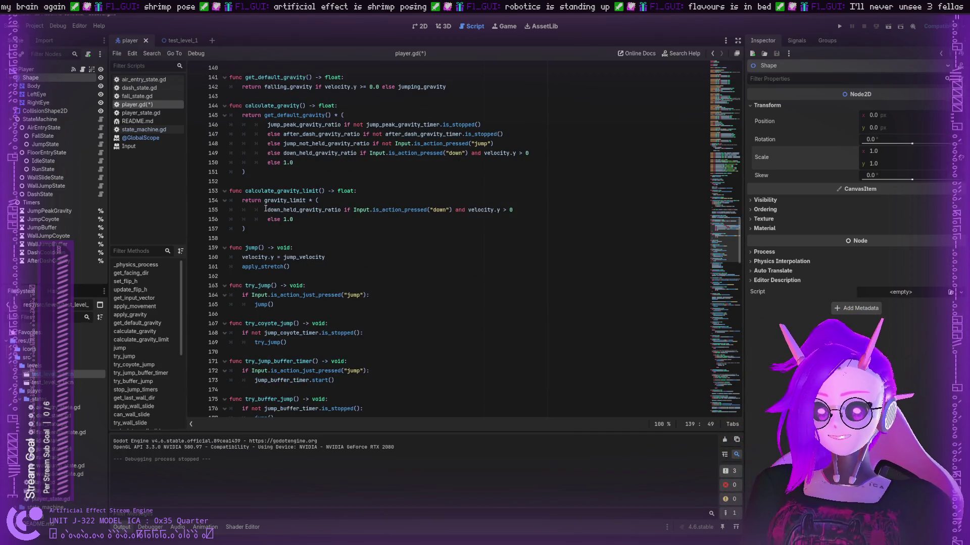
pyautogui.doubleClick(274, 191)
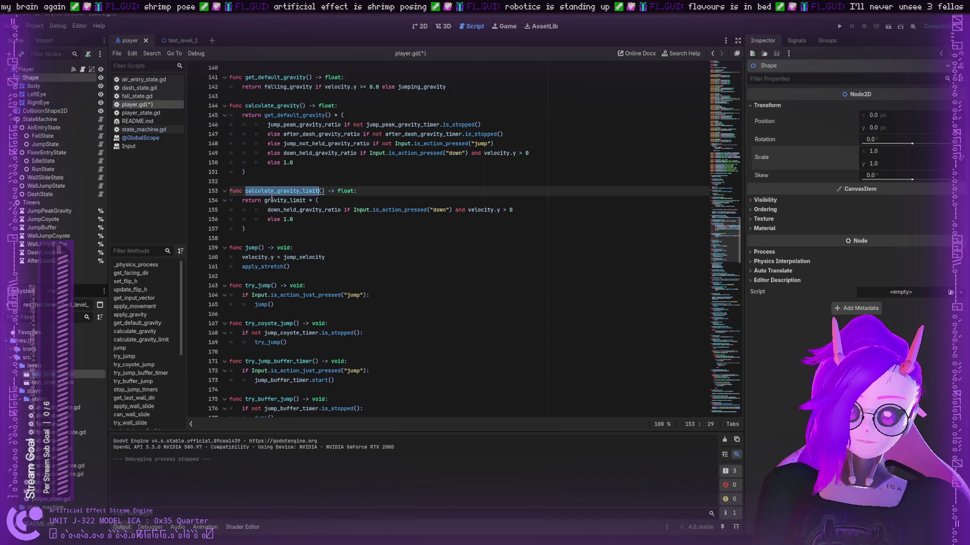
pyautogui.scroll(3, 272, 196)
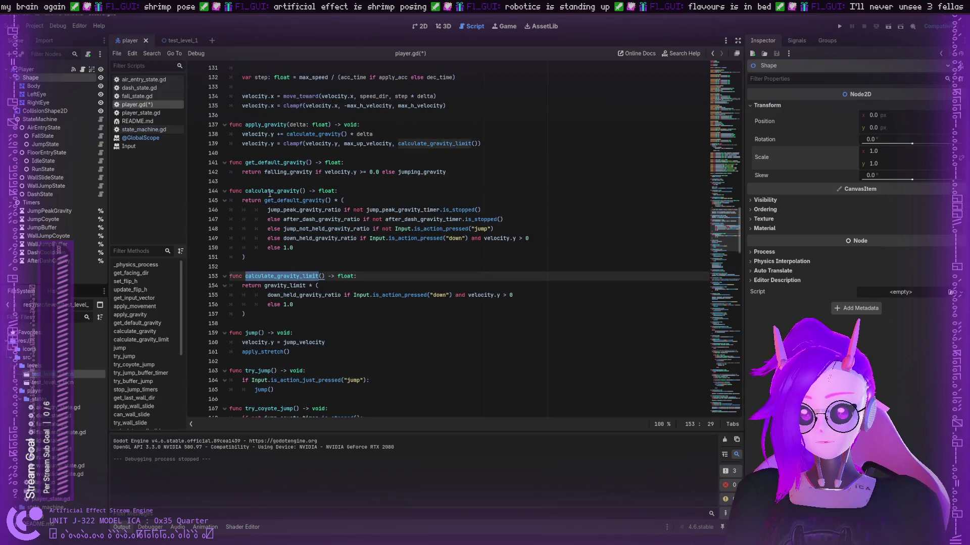
pyautogui.doubleClick(270, 192)
pyautogui.doubleClick(291, 200)
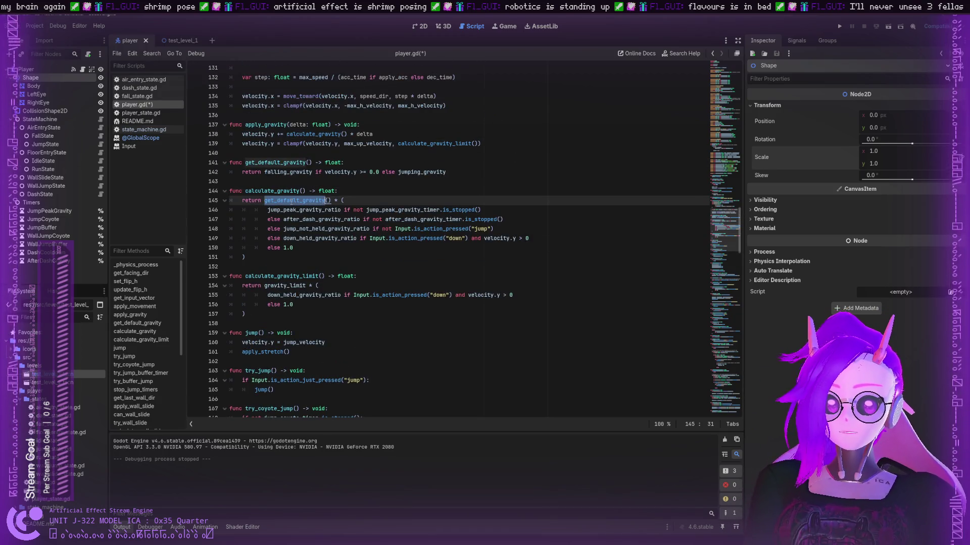
pyautogui.click(266, 162)
pyautogui.doubleClick(303, 201)
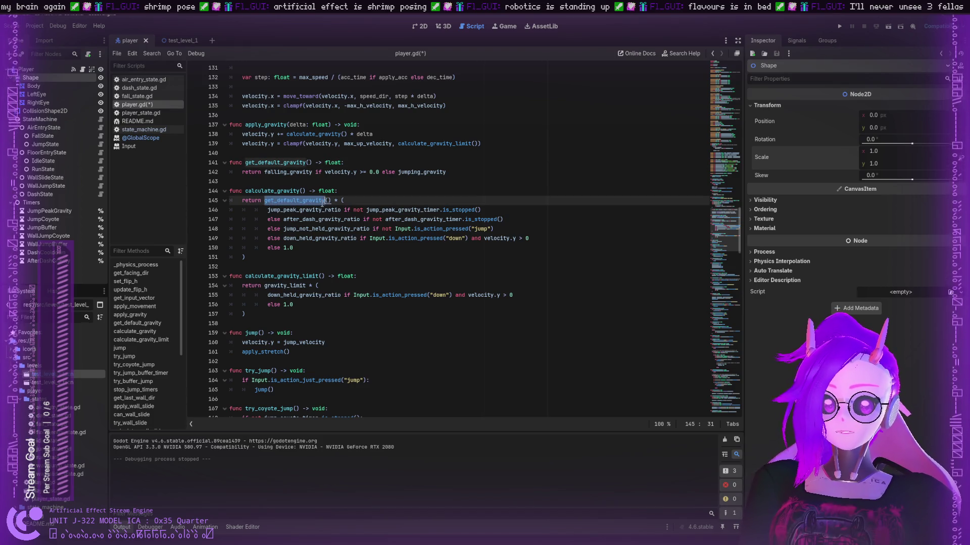
pyautogui.doubleClick(308, 210)
pyautogui.click(336, 201)
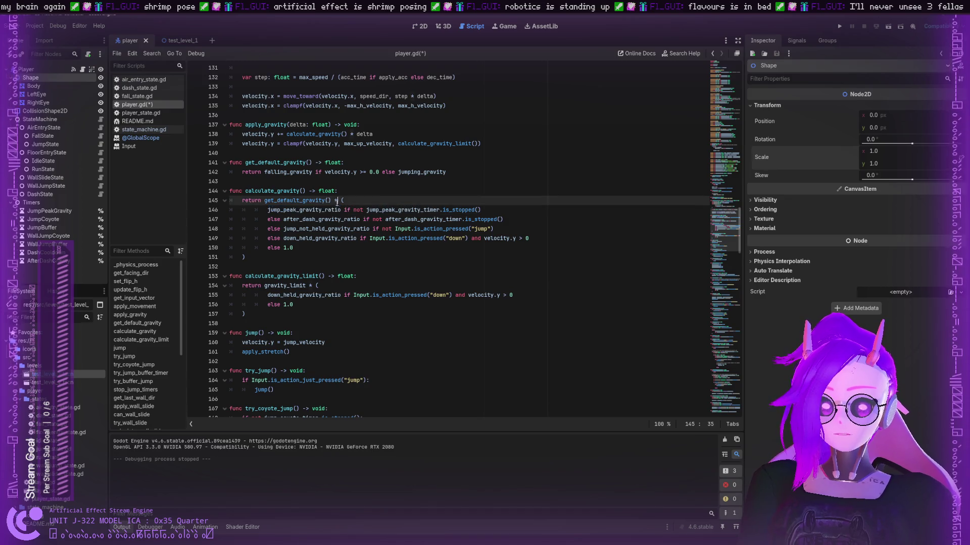
pyautogui.click(288, 174)
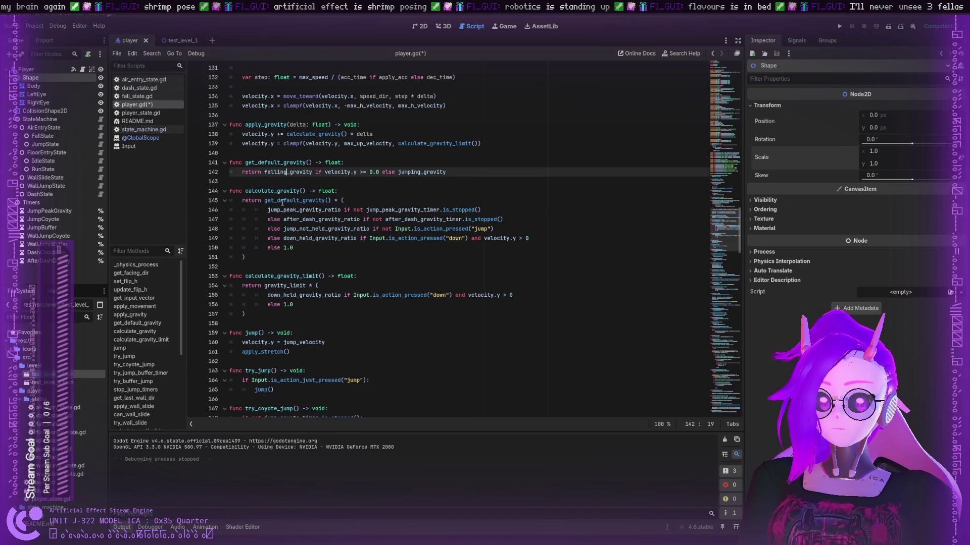
pyautogui.doubleClick(290, 173)
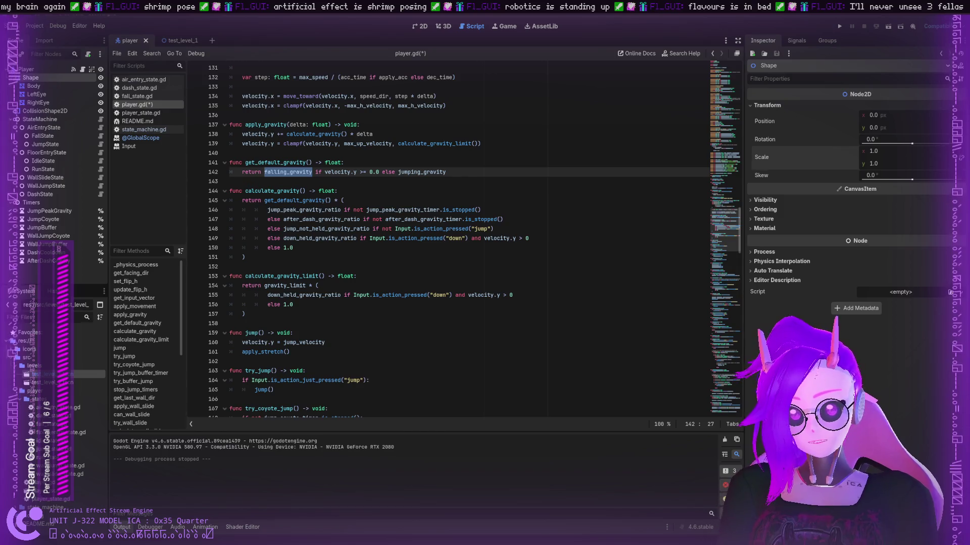
pyautogui.doubleClick(318, 172)
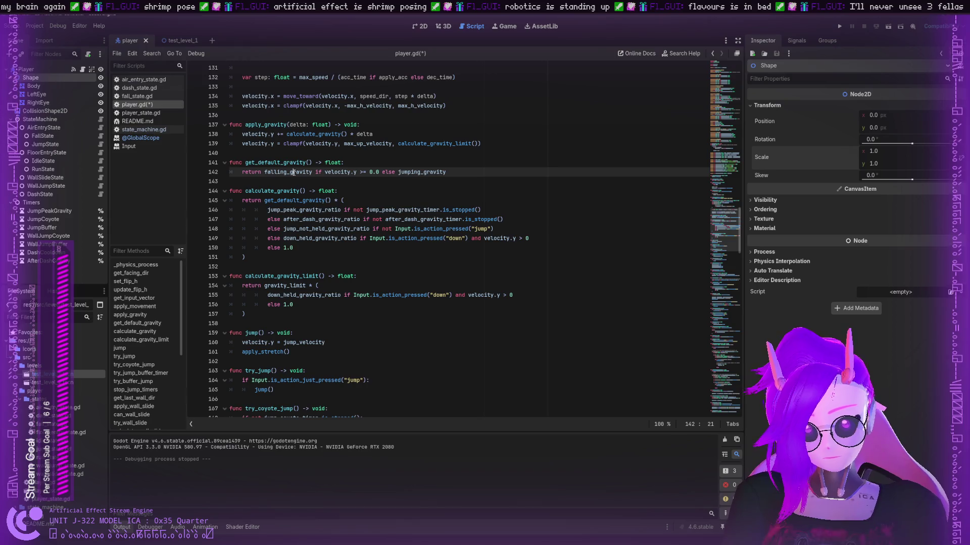
pyautogui.doubleClick(288, 172)
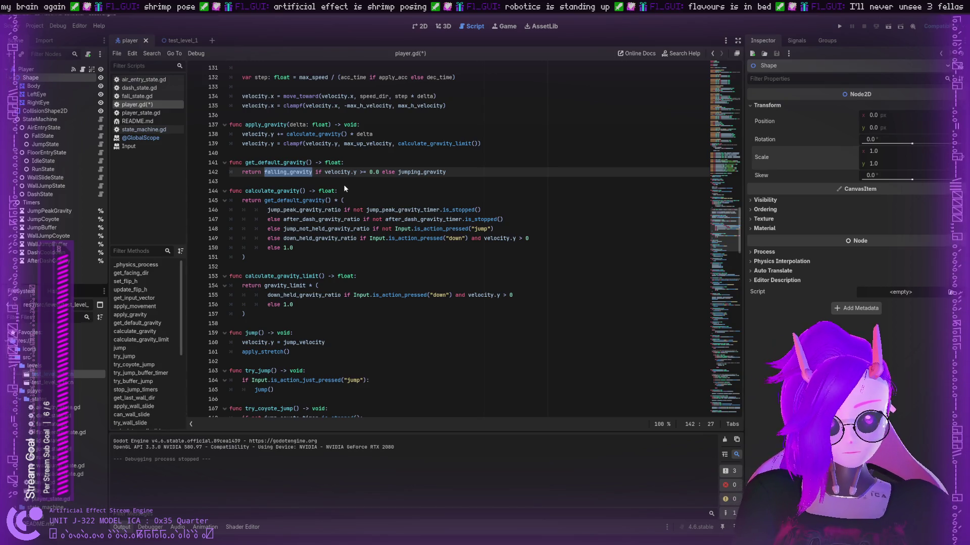
pyautogui.click(26, 69)
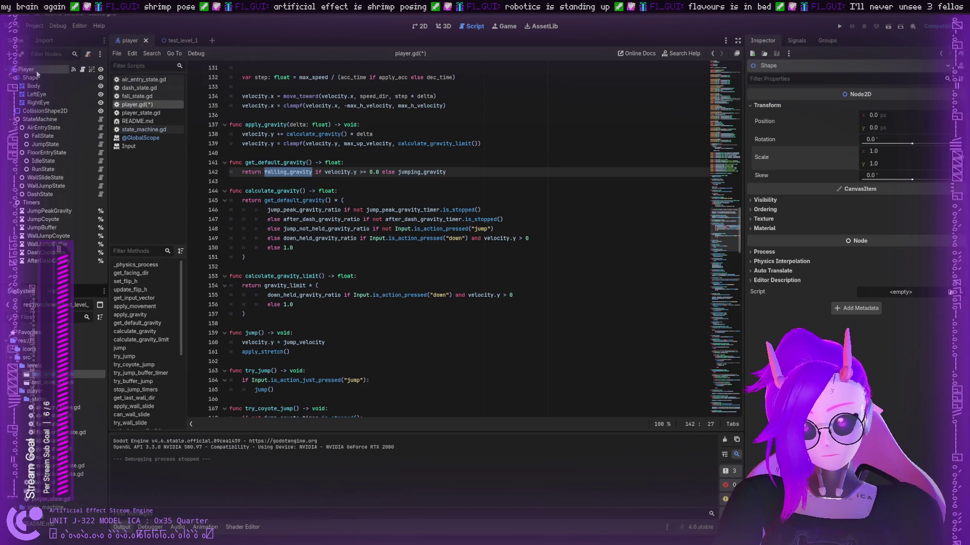
# - Expand Vertical Movement > Gravity to show Down Held Gravity Ratio 2.0 and Gravity Limit 1000.0
pyautogui.scroll(5, 818, 169)
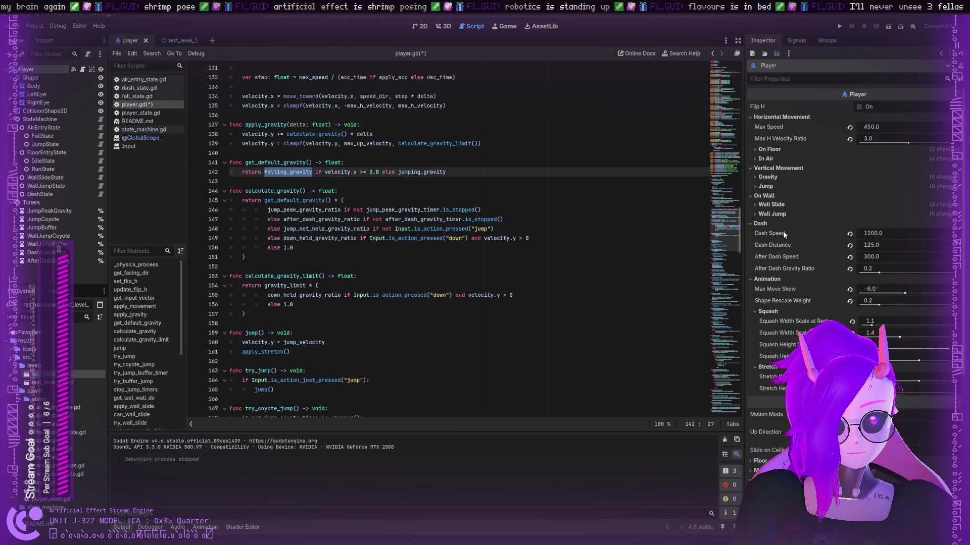
pyautogui.click(755, 177)
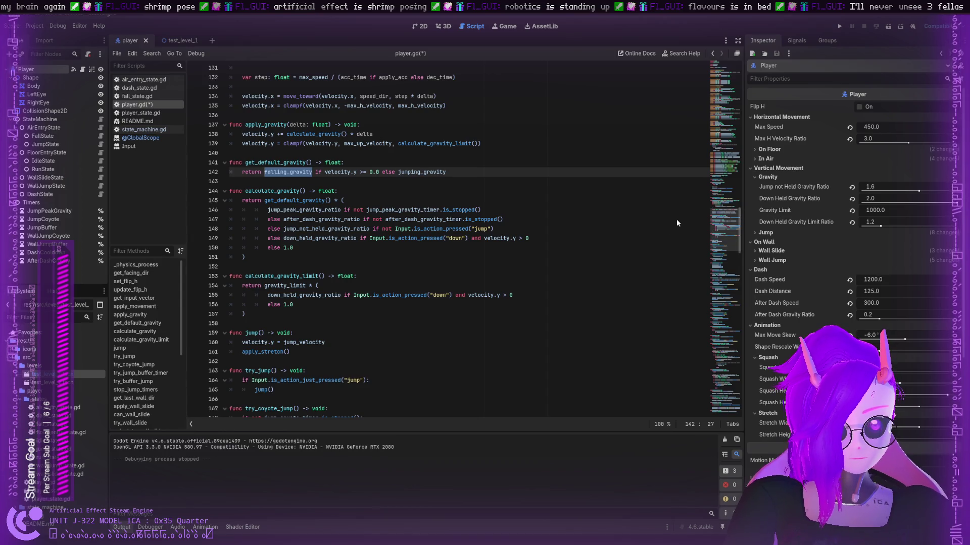
pyautogui.scroll(-2, 784, 398)
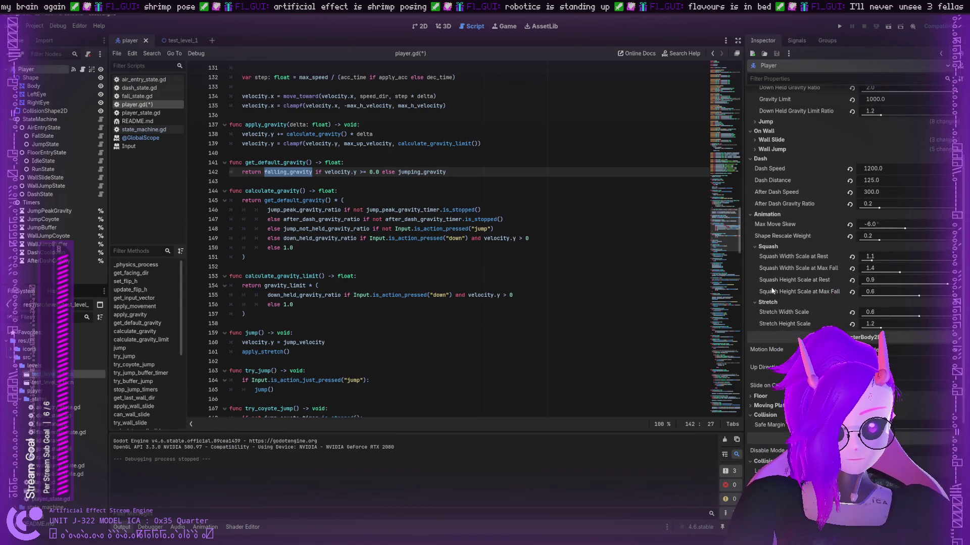
pyautogui.scroll(-2, 784, 398)
pyautogui.scroll(-3, 784, 397)
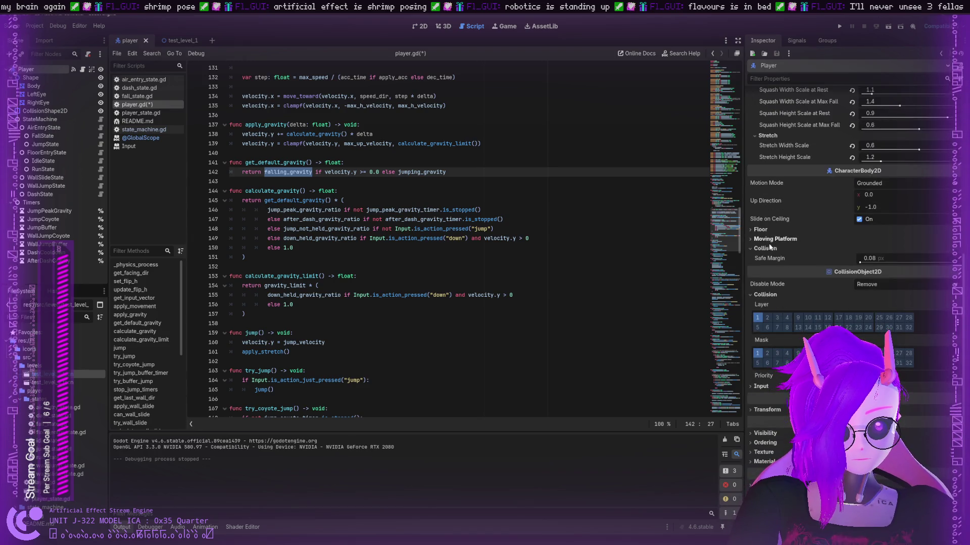
pyautogui.scroll(-1, 766, 245)
pyautogui.scroll(7, 766, 245)
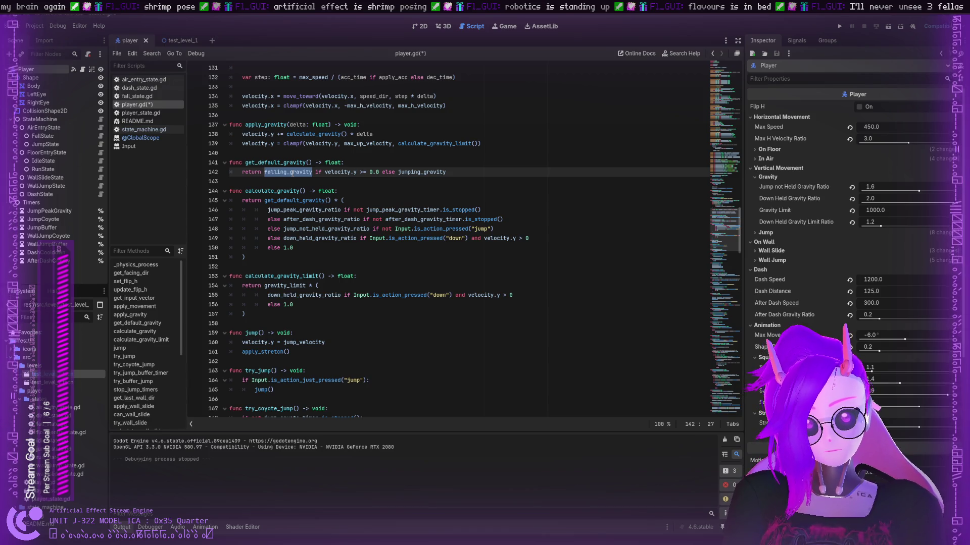
# - Search the script for falling_gravity and go to its declaration on line 86
pyautogui.scroll(15, 292, 174)
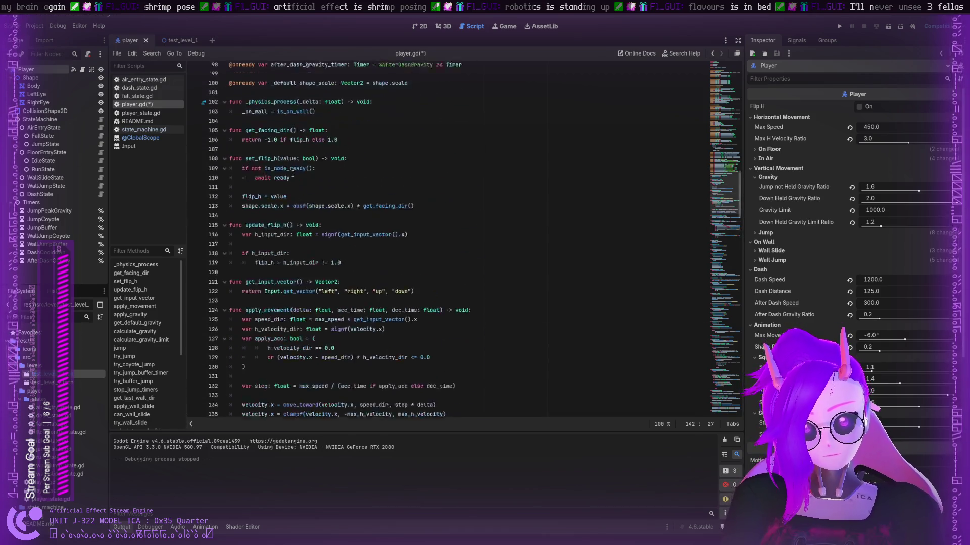
pyautogui.scroll(-11, 292, 173)
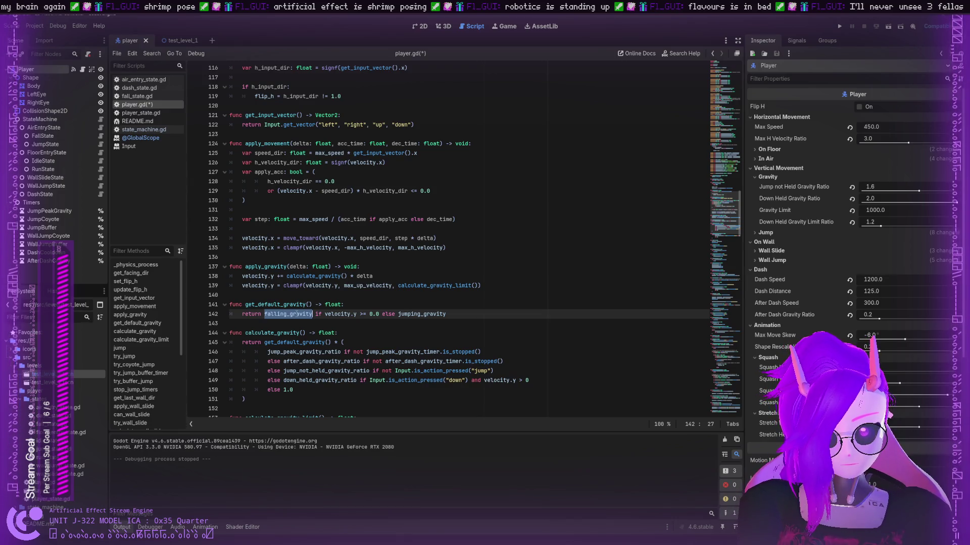
pyautogui.hotkey('ctrl', 'f')
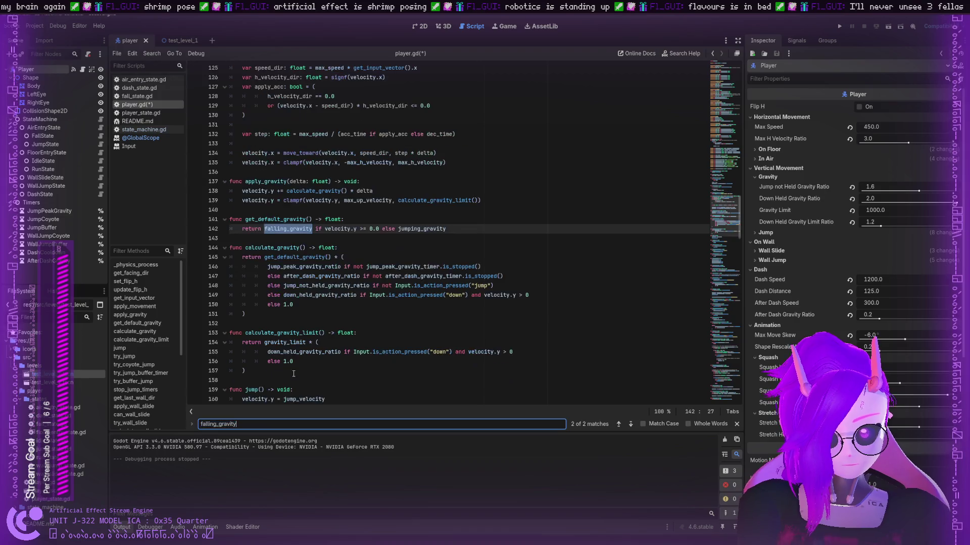
pyautogui.click(630, 424)
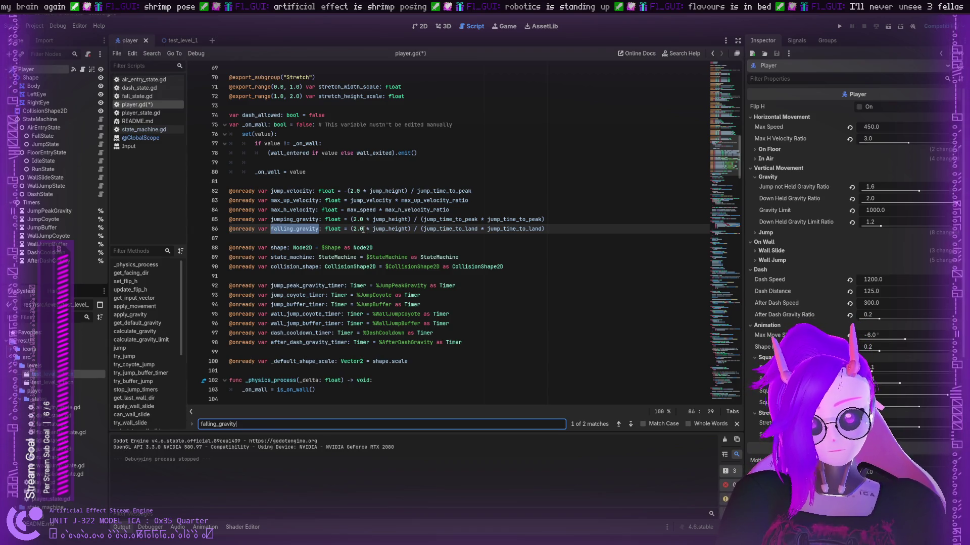
# - Highlight float, jump_height and both jump_time_to_land terms in the line 86 formula
pyautogui.doubleClick(338, 229)
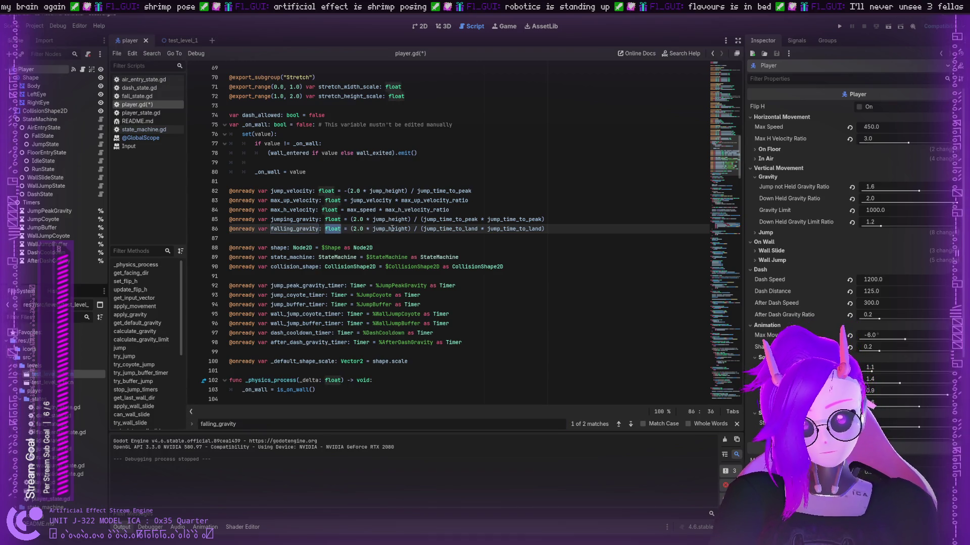
pyautogui.click(356, 229)
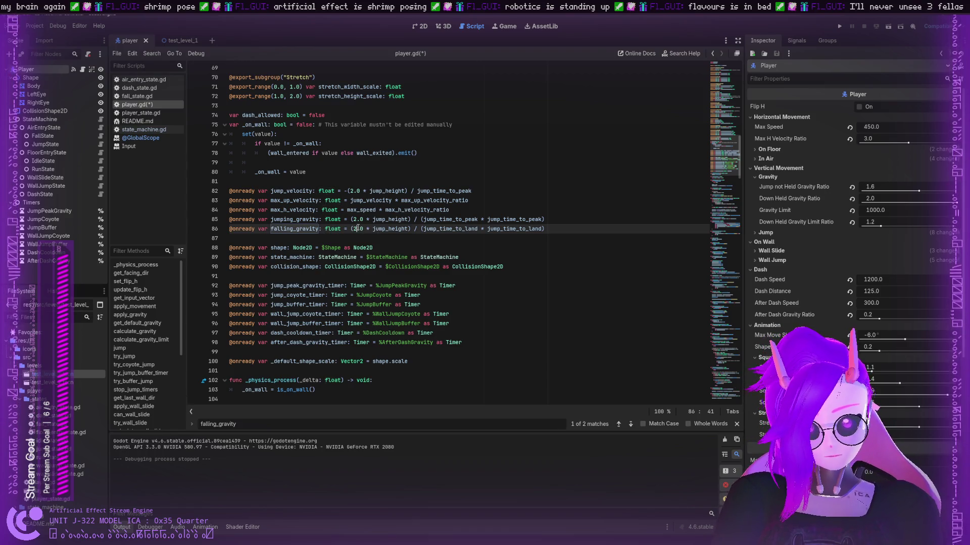
pyautogui.doubleClick(390, 229)
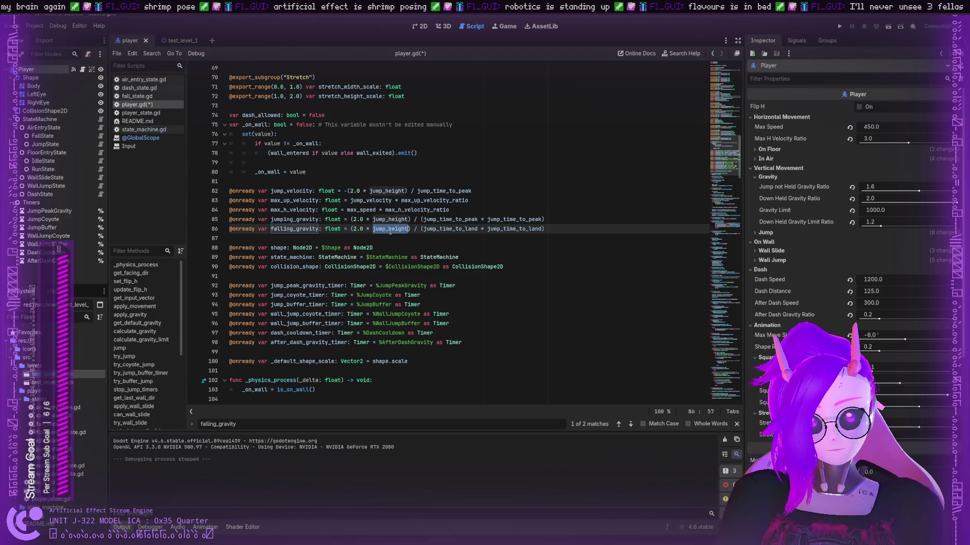
pyautogui.doubleClick(453, 230)
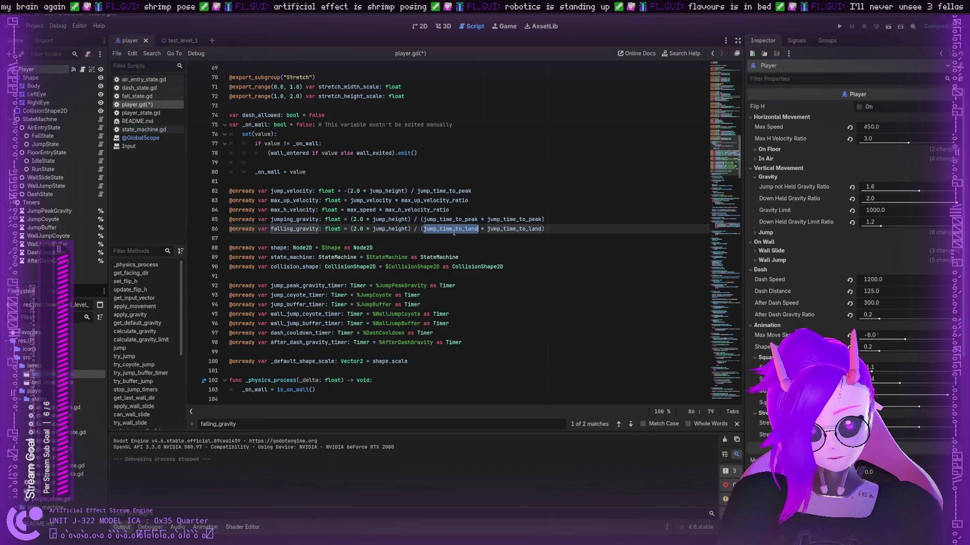
pyautogui.doubleClick(503, 230)
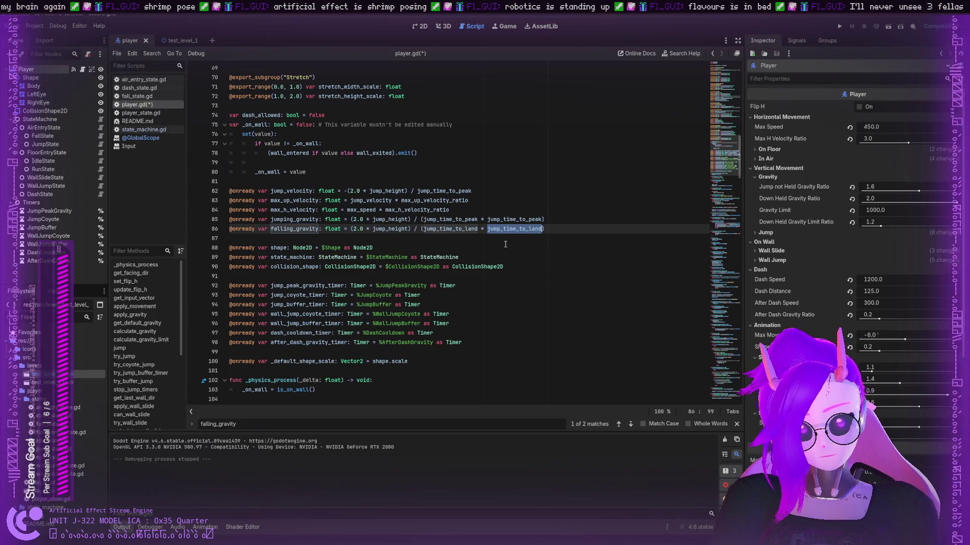
pyautogui.doubleClick(464, 231)
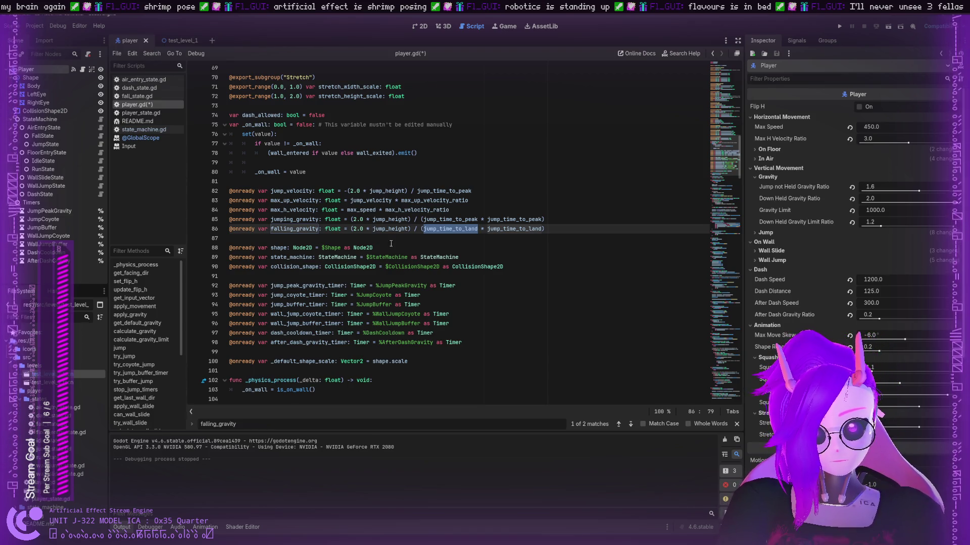
pyautogui.scroll(1, 373, 247)
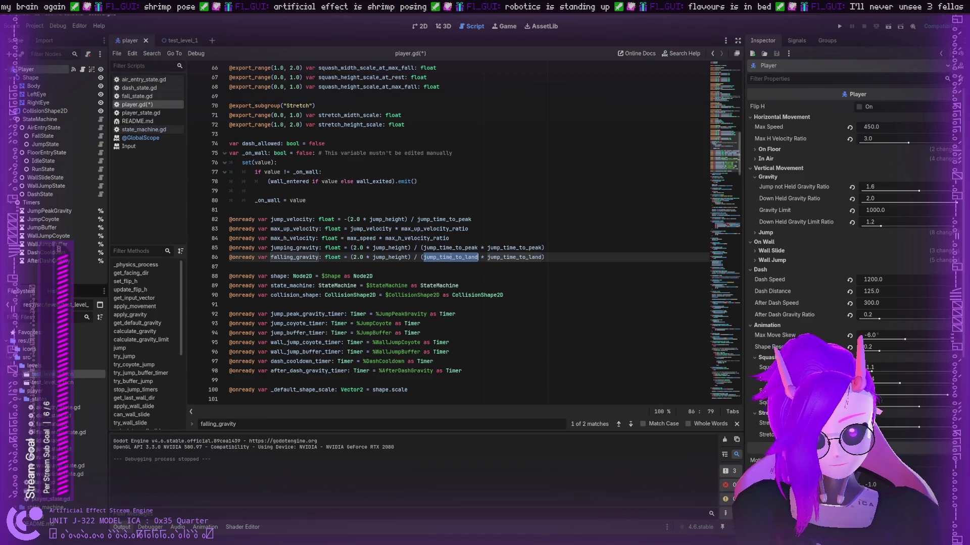
# - Find jump_time_to_land's export on line 33, show Jump Time to Land 0.3, then return to line 86
pyautogui.hotkey('ctrl', 'f')
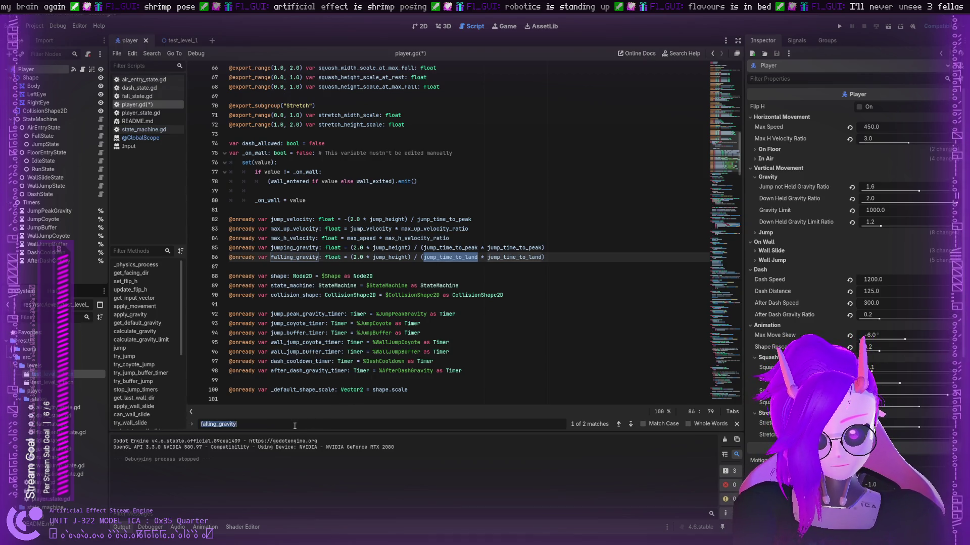
pyautogui.scroll(-1, 540, 360)
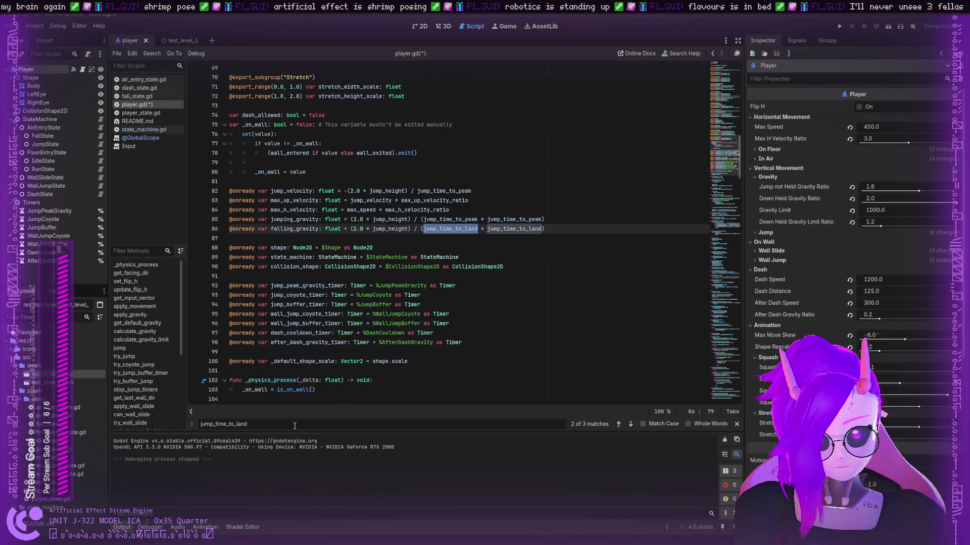
pyautogui.click(627, 426)
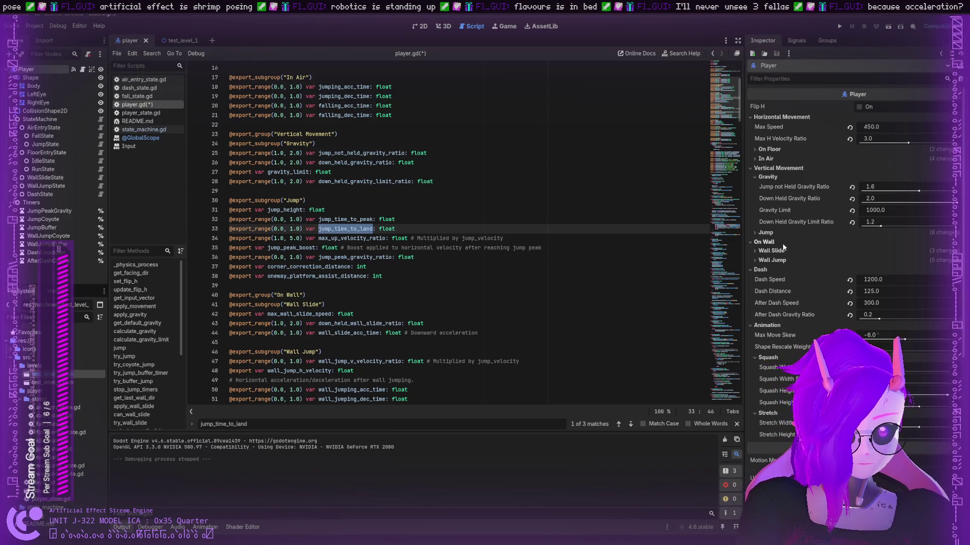
pyautogui.click(767, 233)
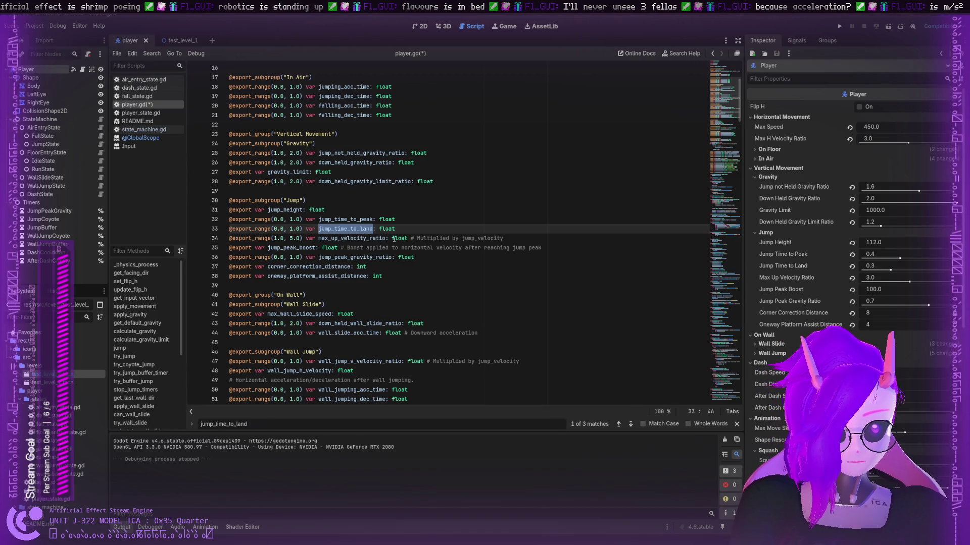
pyautogui.click(632, 423)
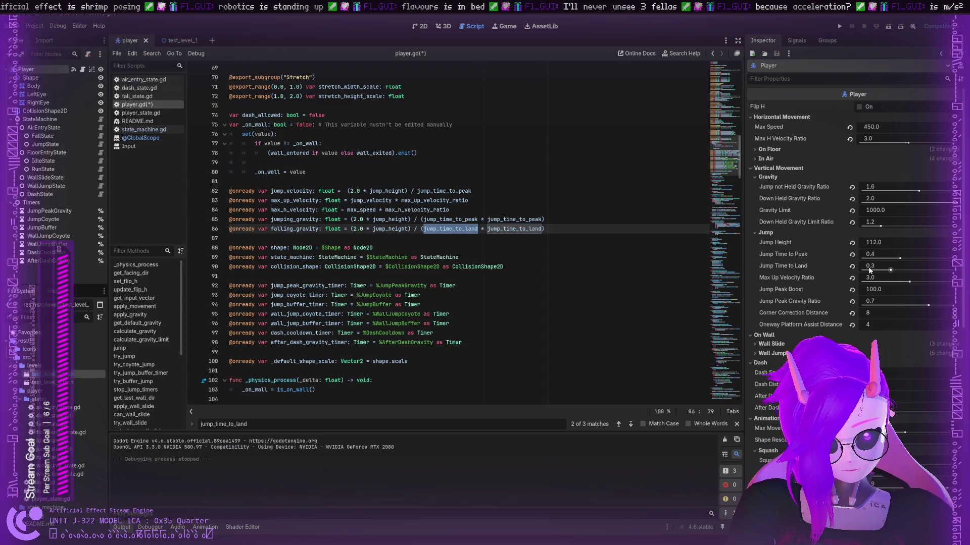
pyautogui.scroll(-7, 361, 270)
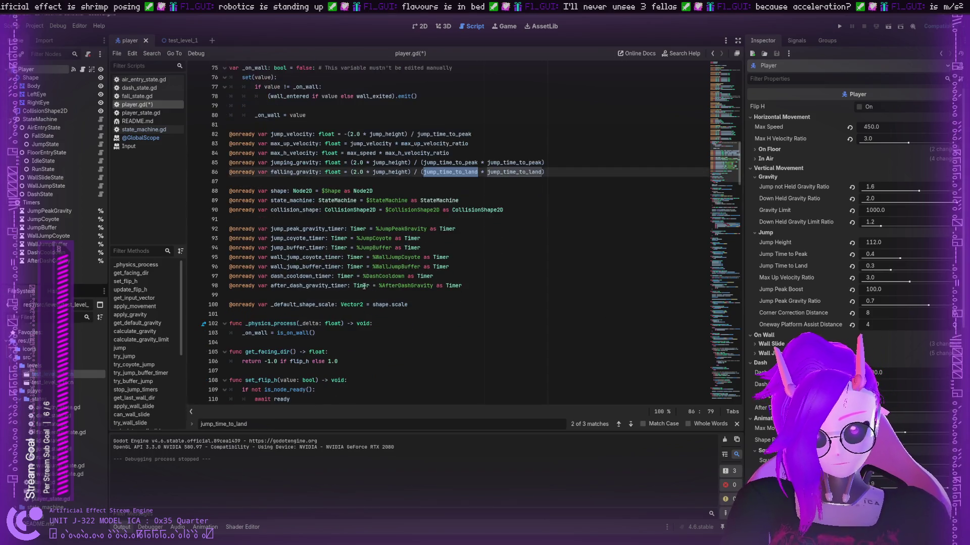
pyautogui.scroll(-15, 354, 250)
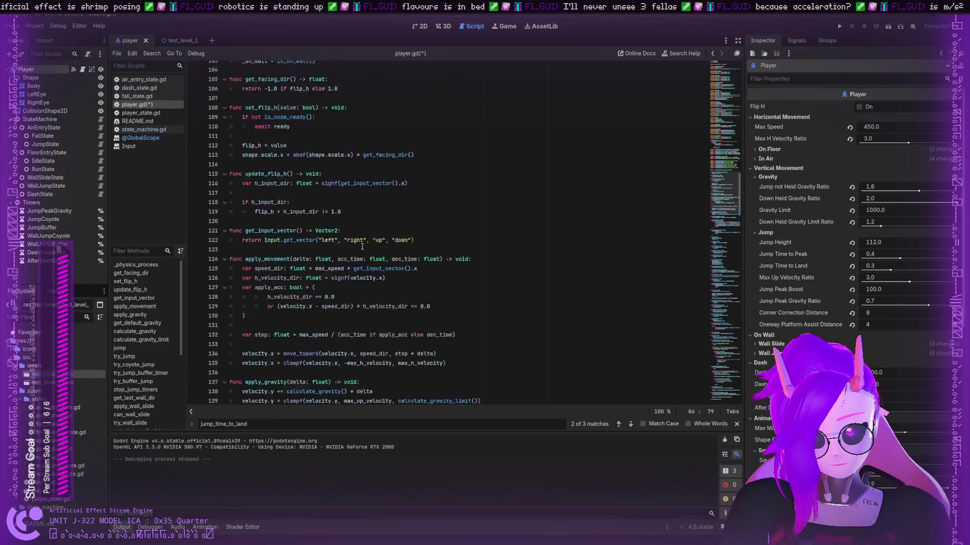
pyautogui.scroll(20, 360, 247)
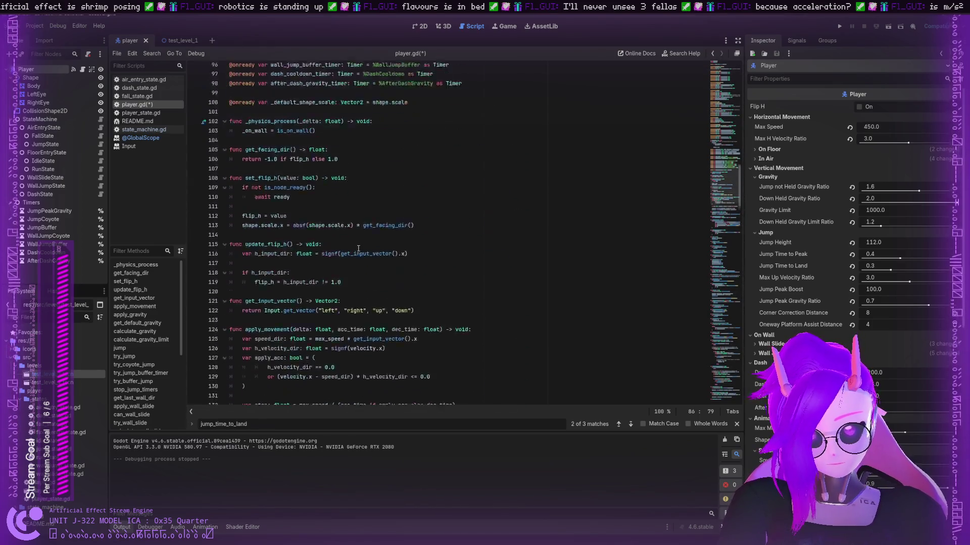
pyautogui.scroll(-4, 350, 253)
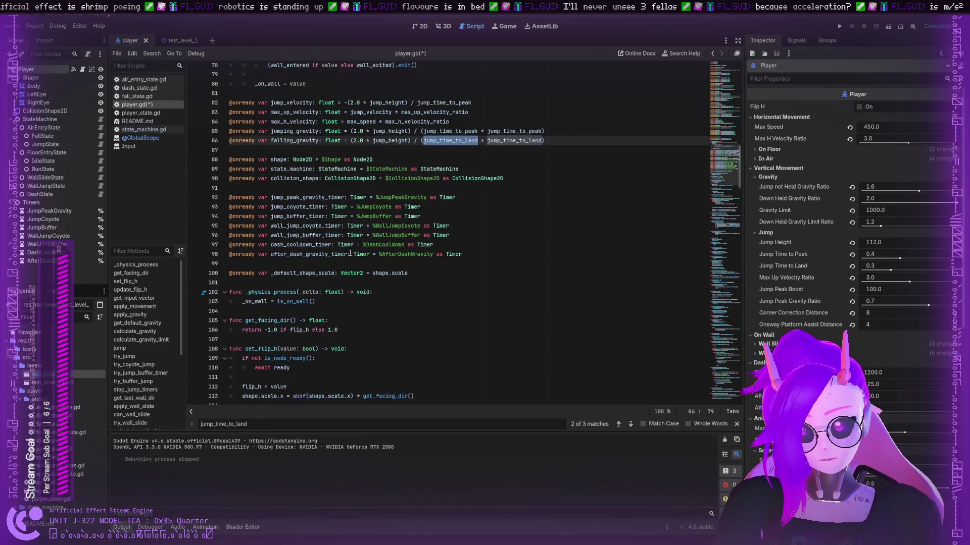
pyautogui.scroll(5, 350, 253)
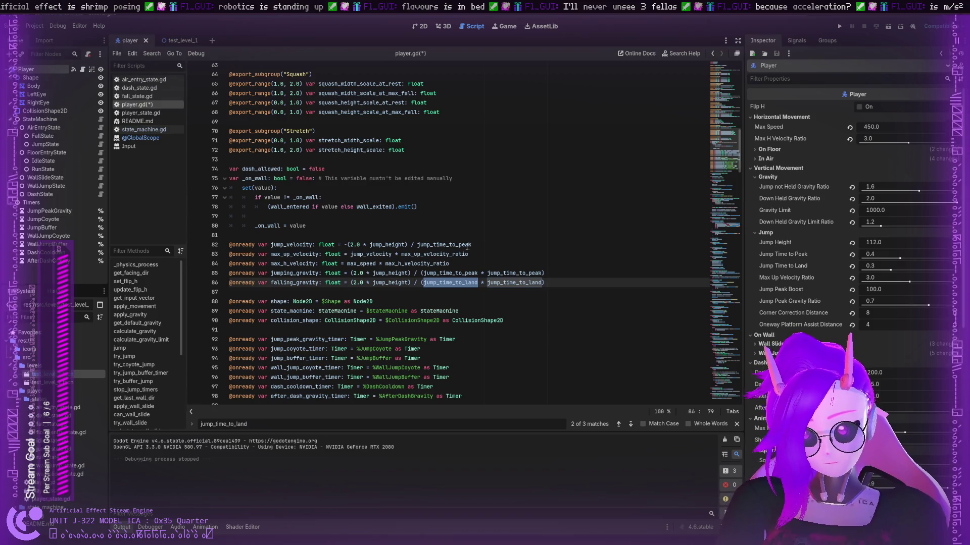
pyautogui.doubleClick(381, 283)
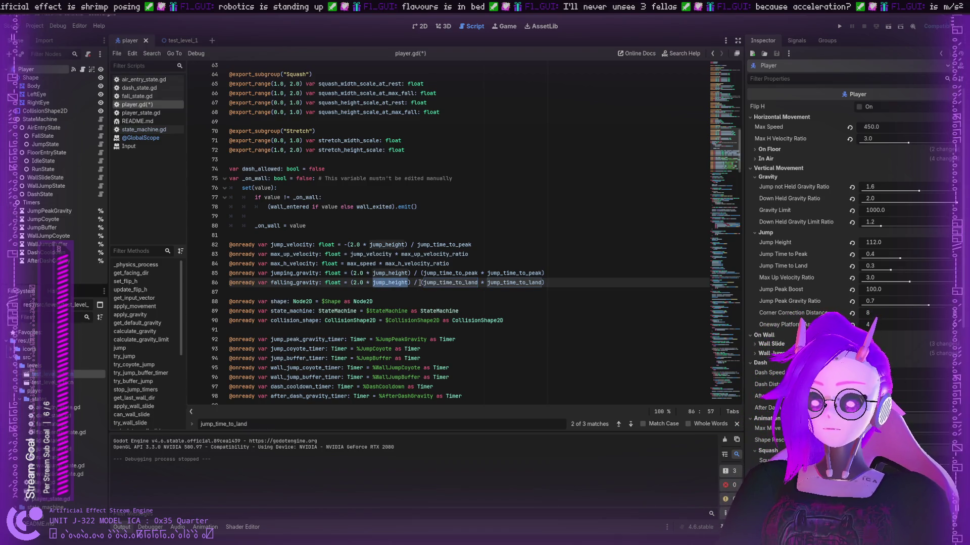
pyautogui.doubleClick(444, 282)
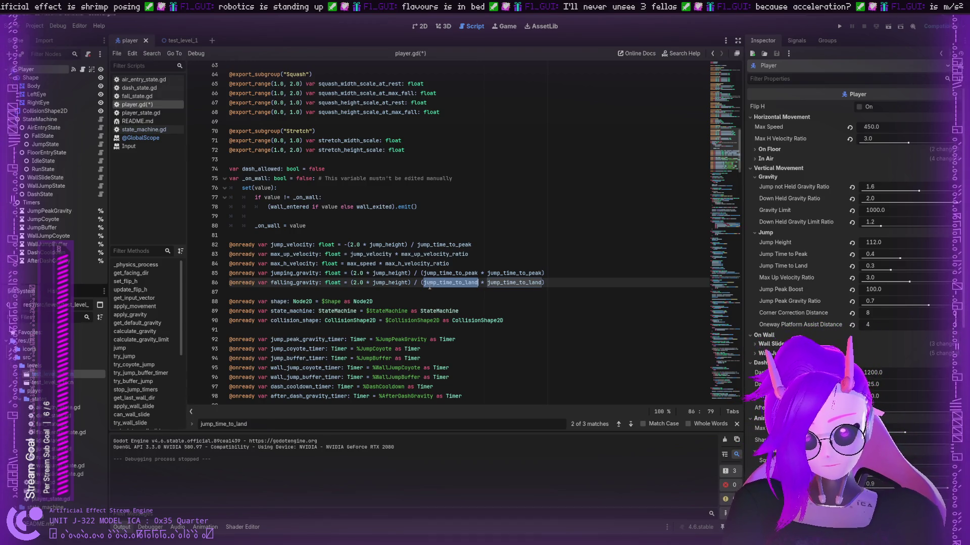
pyautogui.scroll(-20, 426, 286)
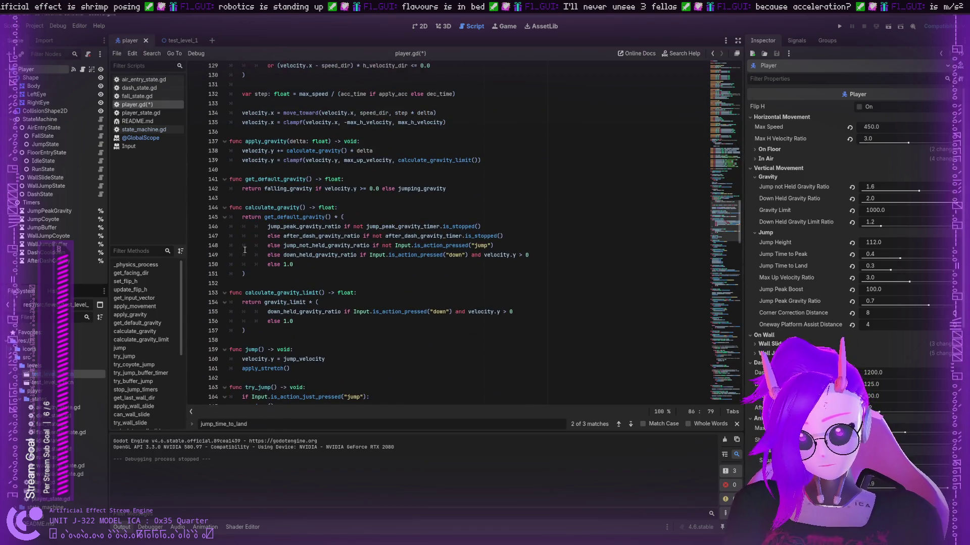
pyautogui.scroll(-10, 245, 250)
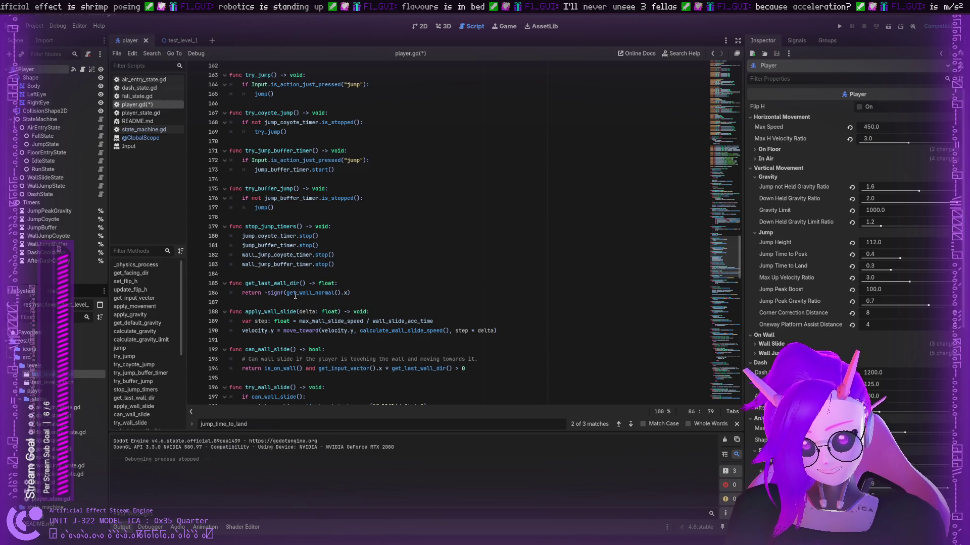
pyautogui.scroll(4, 259, 222)
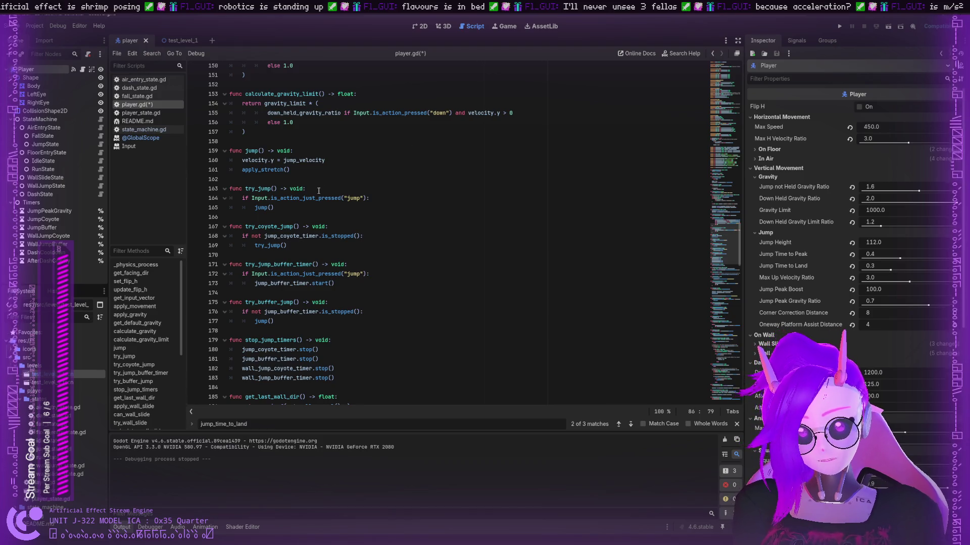
pyautogui.scroll(2, 301, 222)
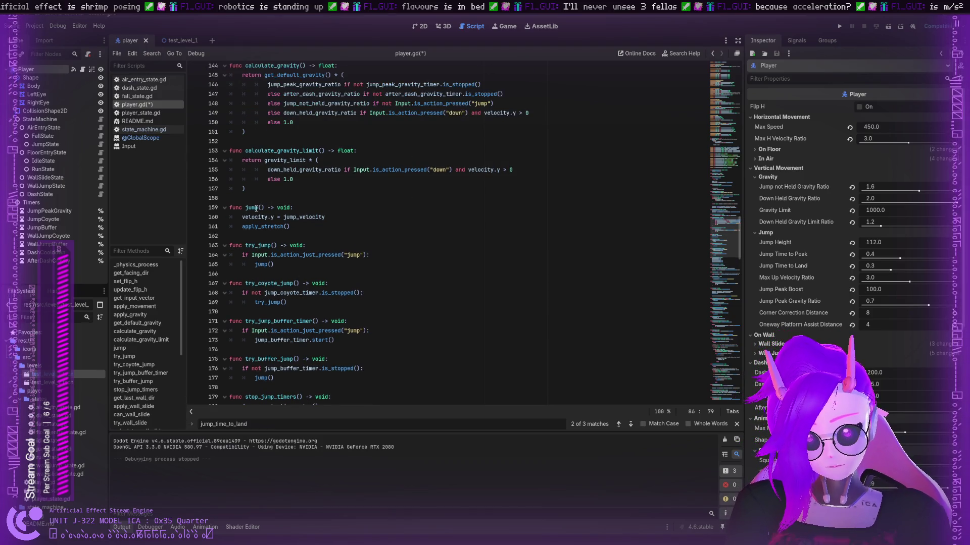
pyautogui.click(257, 208)
pyautogui.scroll(3, 283, 182)
pyautogui.click(297, 152)
pyautogui.scroll(1, 295, 154)
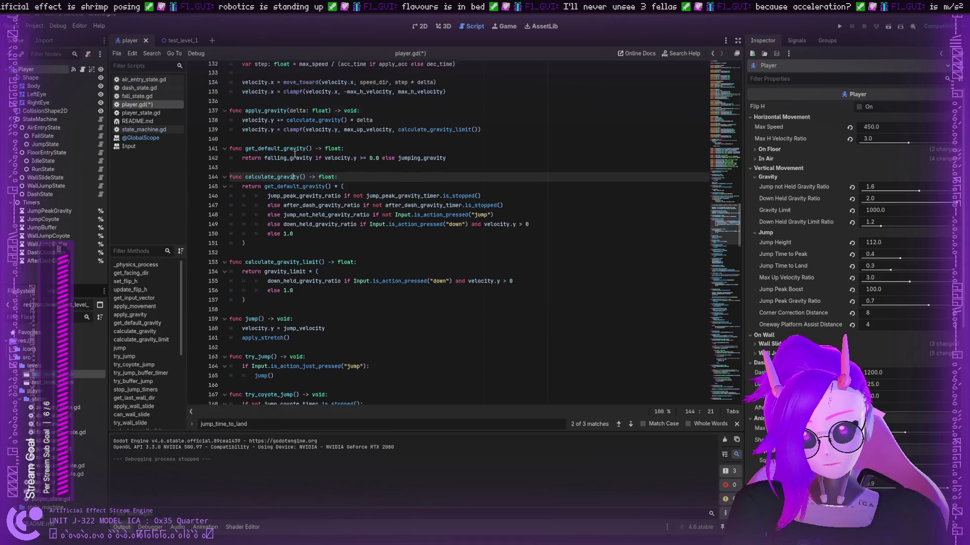
pyautogui.doubleClick(301, 190)
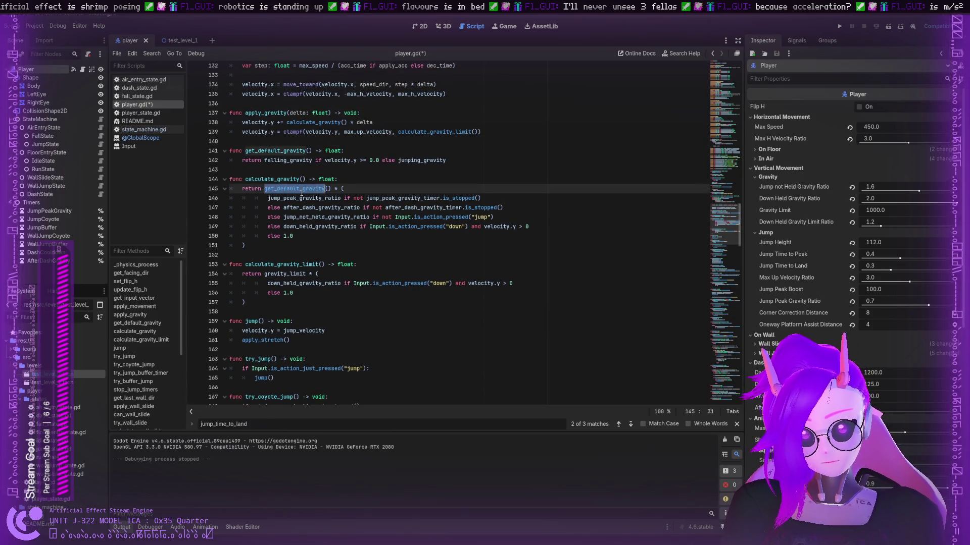
pyautogui.tripleClick(302, 193)
pyautogui.click(290, 162)
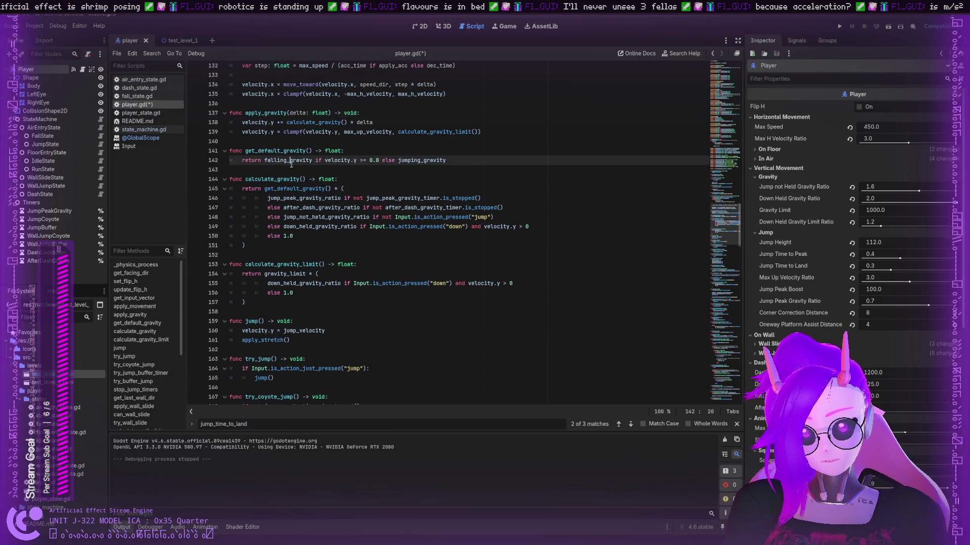
pyautogui.doubleClick(335, 161)
pyautogui.click(355, 160)
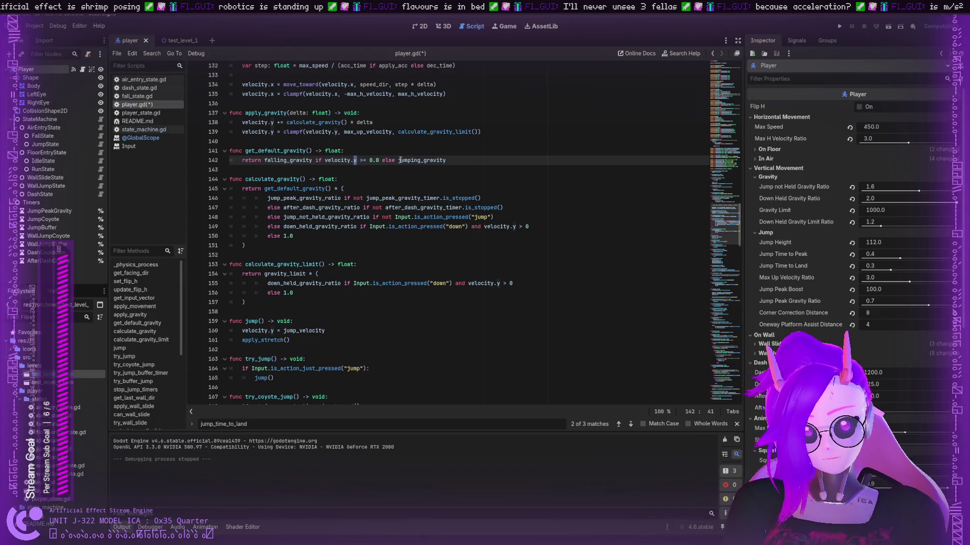
pyautogui.doubleClick(399, 160)
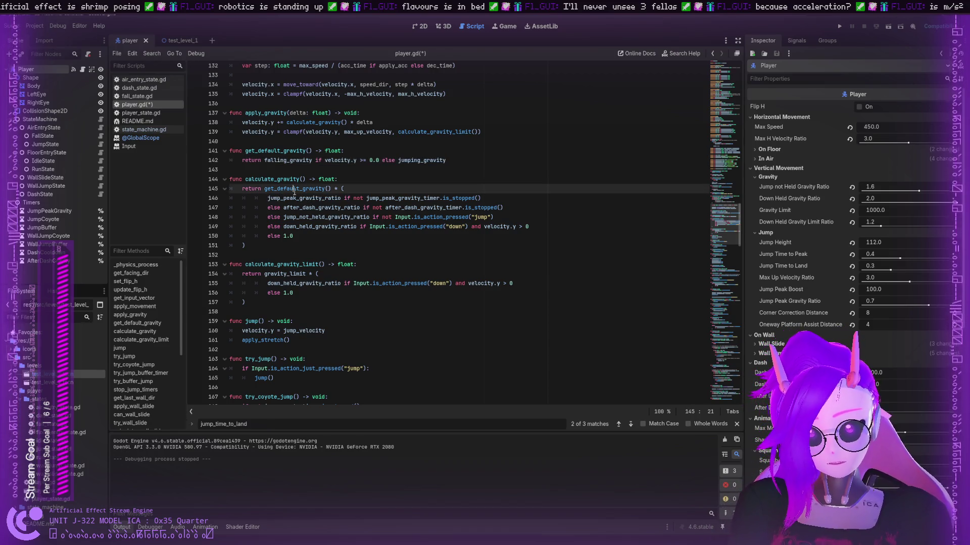
pyautogui.doubleClick(298, 188)
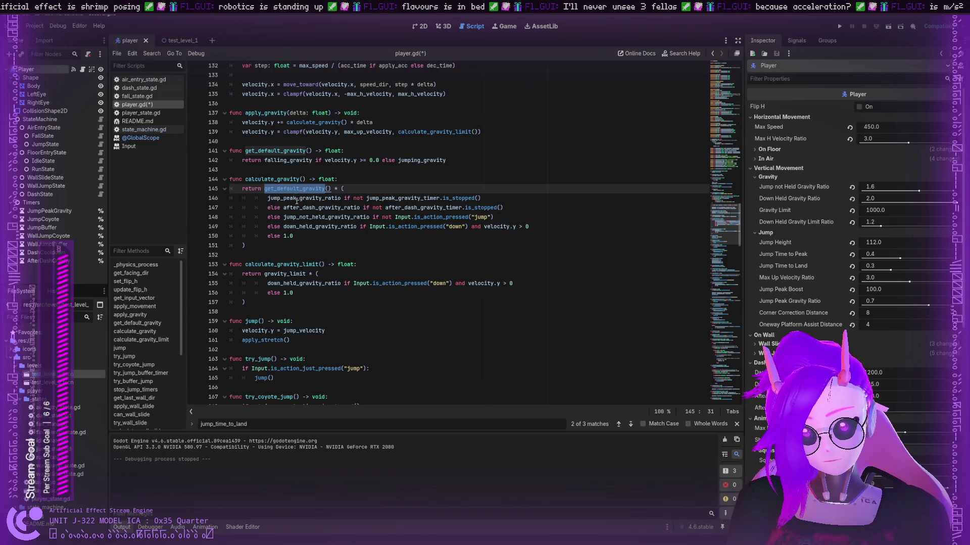
pyautogui.doubleClick(297, 198)
pyautogui.click(351, 198)
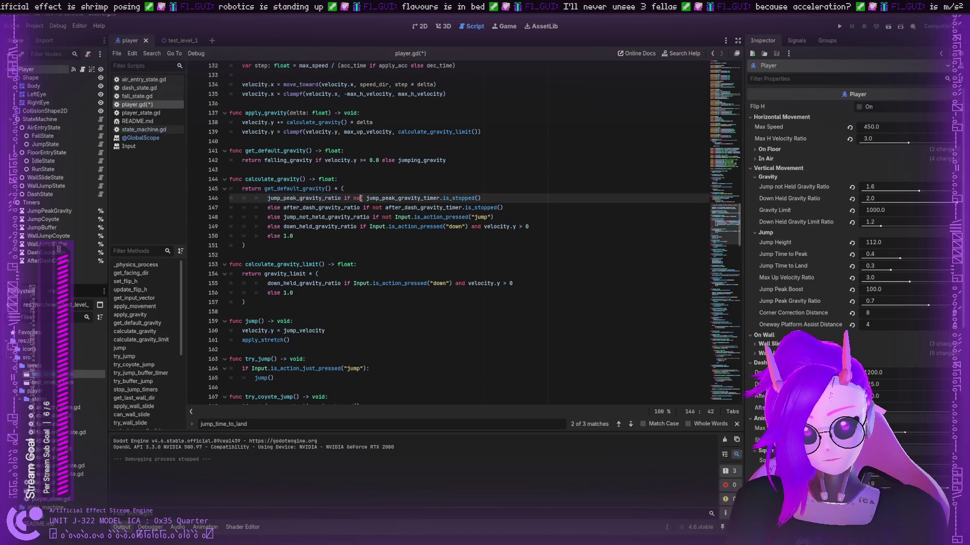
pyautogui.doubleClick(374, 198)
pyautogui.doubleClick(450, 198)
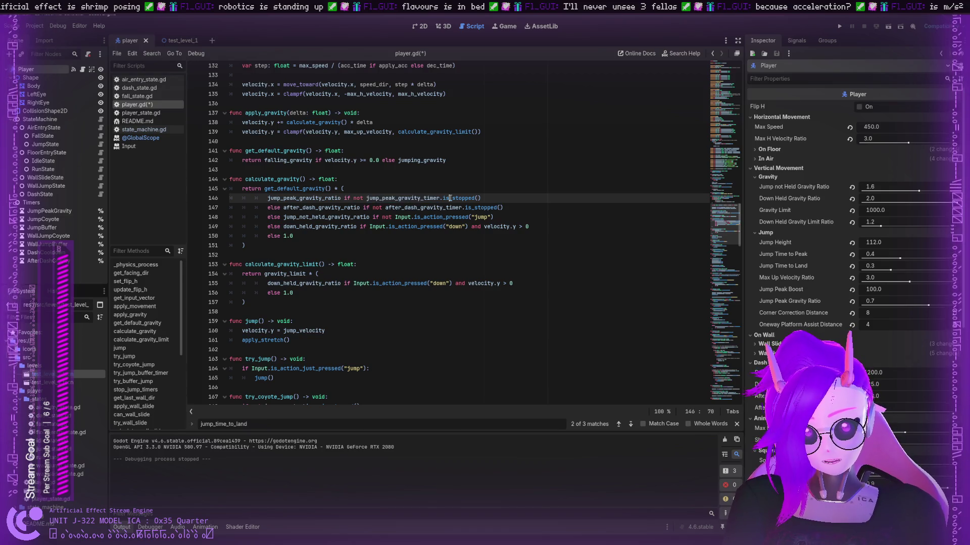
pyautogui.doubleClick(333, 207)
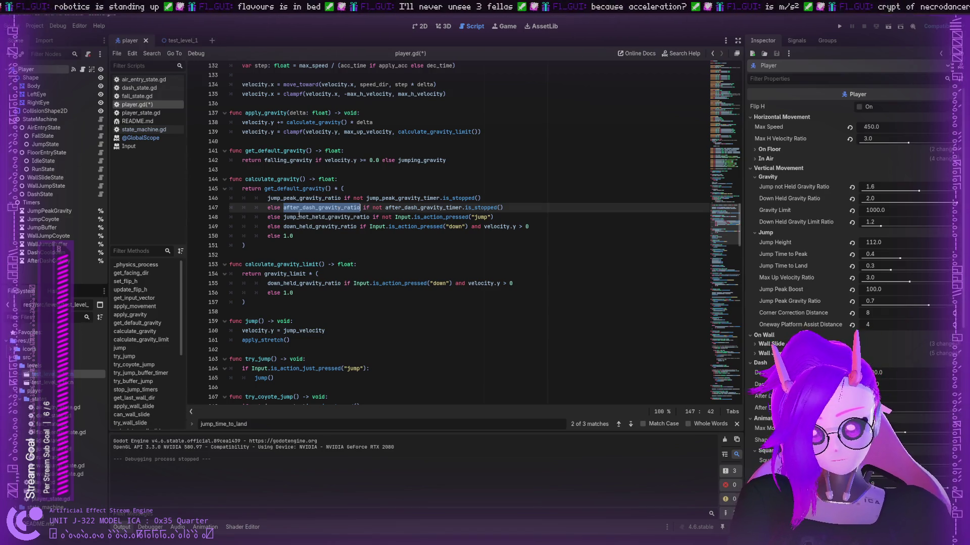
pyautogui.click(272, 198)
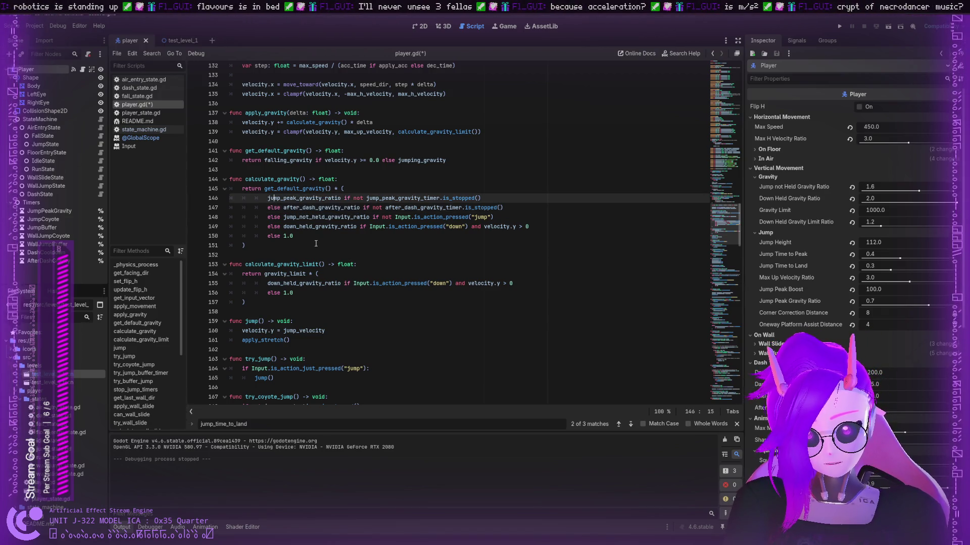
pyautogui.doubleClick(285, 189)
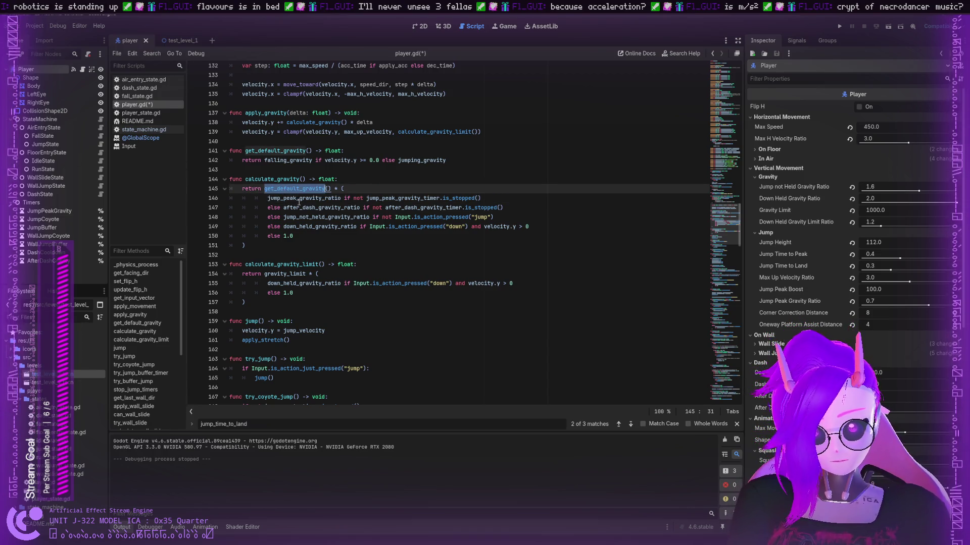
pyautogui.doubleClick(301, 199)
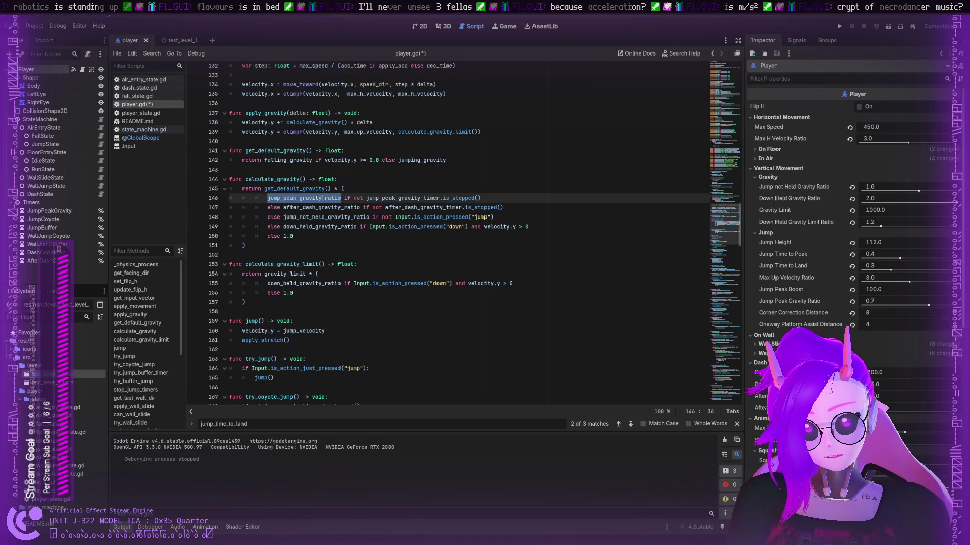
pyautogui.doubleClick(395, 198)
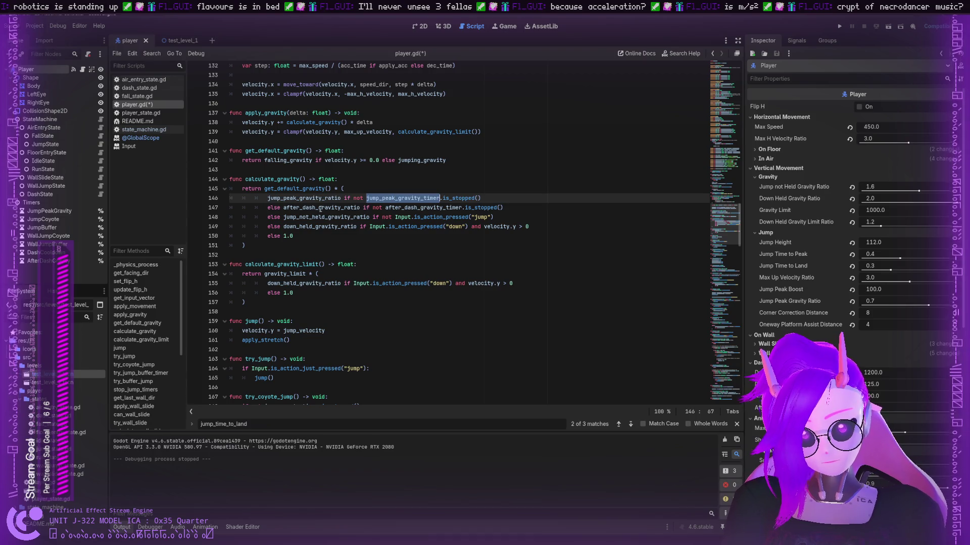
pyautogui.doubleClick(315, 208)
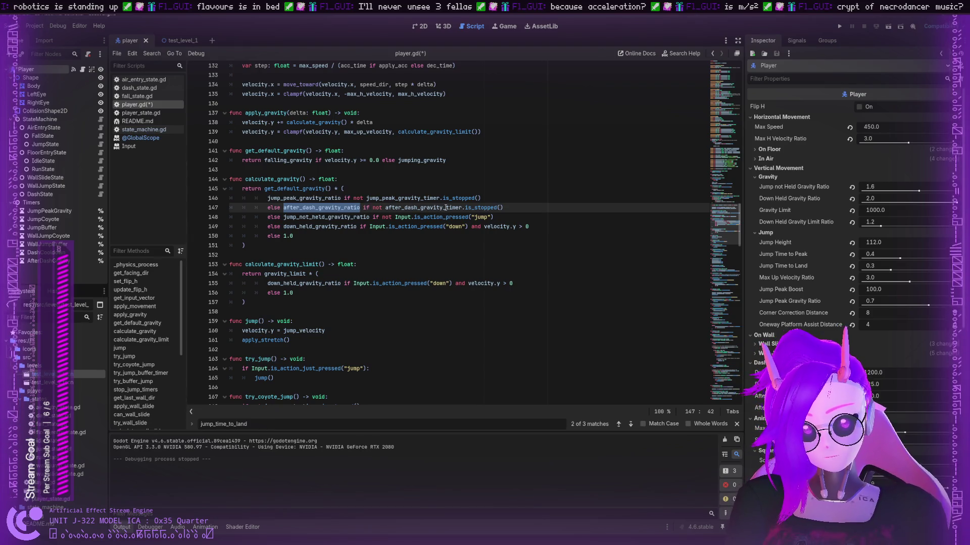
pyautogui.doubleClick(303, 217)
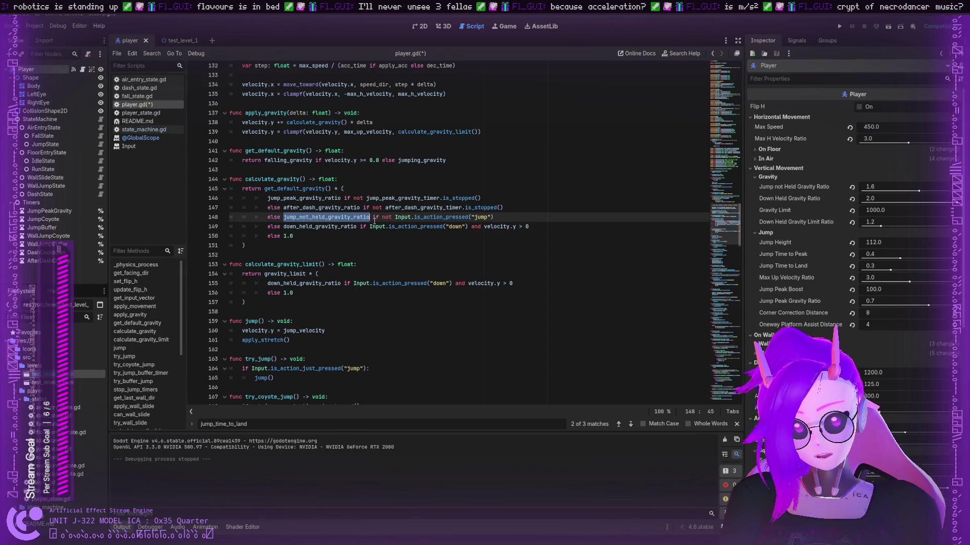
pyautogui.click(415, 217)
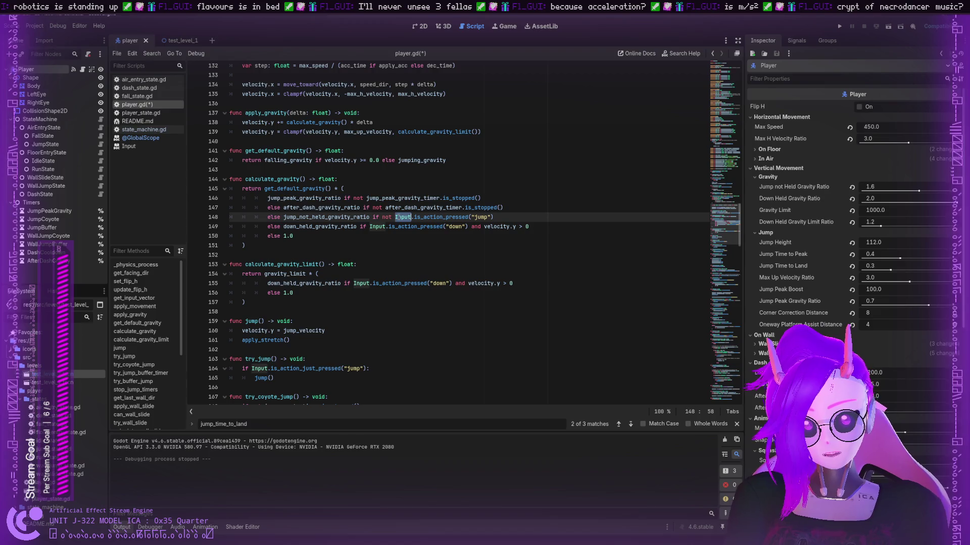
pyautogui.moveTo(414, 217); pyautogui.dragTo(468, 218)
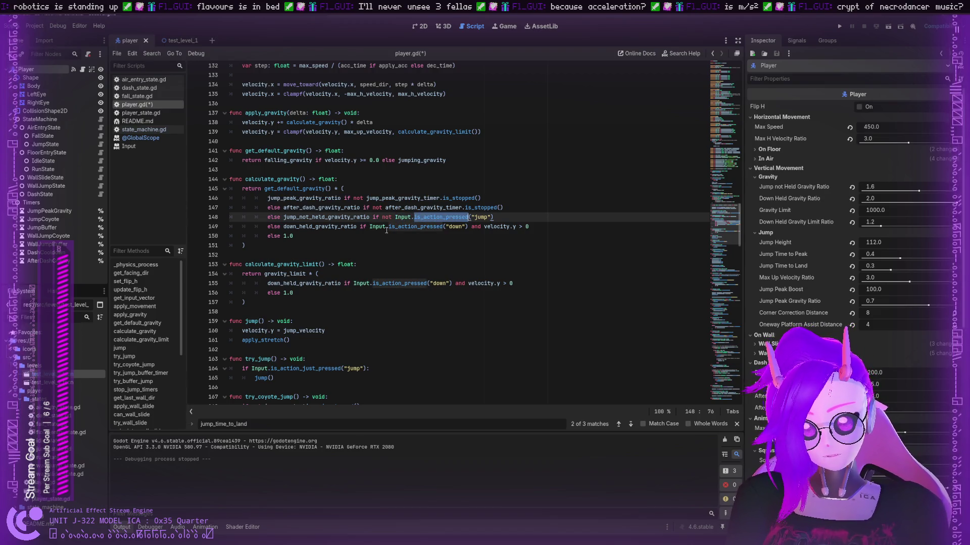
pyautogui.click(338, 227)
pyautogui.doubleClick(339, 227)
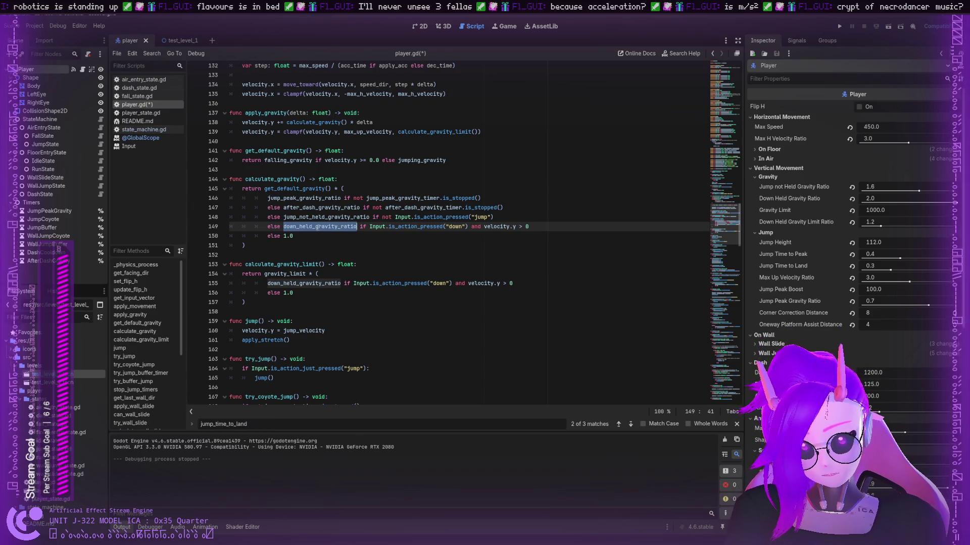
pyautogui.doubleClick(377, 226)
pyautogui.moveTo(388, 226); pyautogui.dragTo(444, 227)
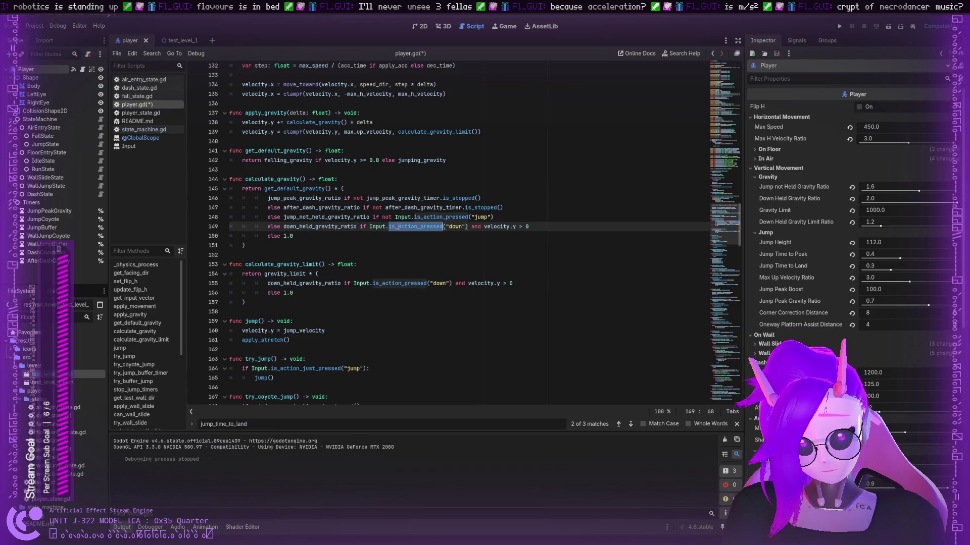
pyautogui.doubleClick(497, 227)
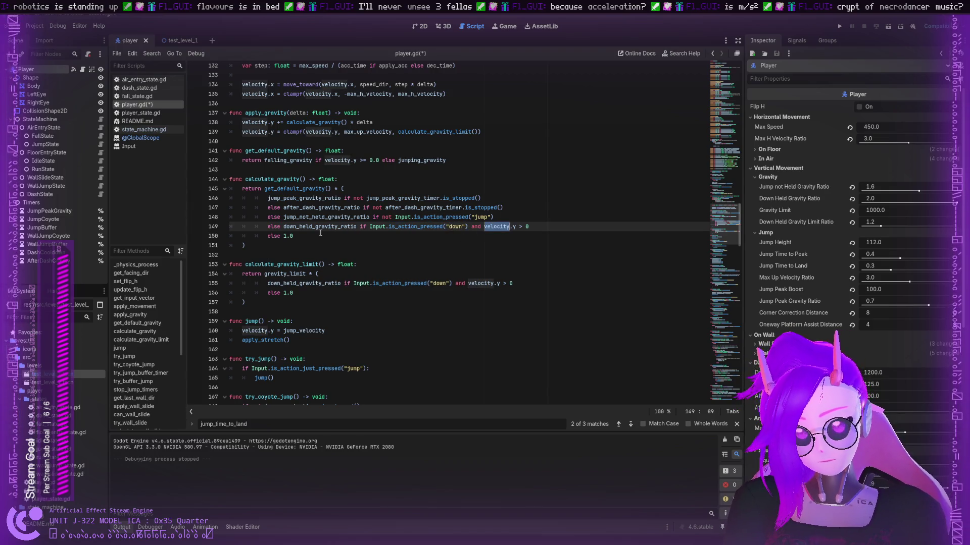
pyautogui.scroll(-2, 309, 268)
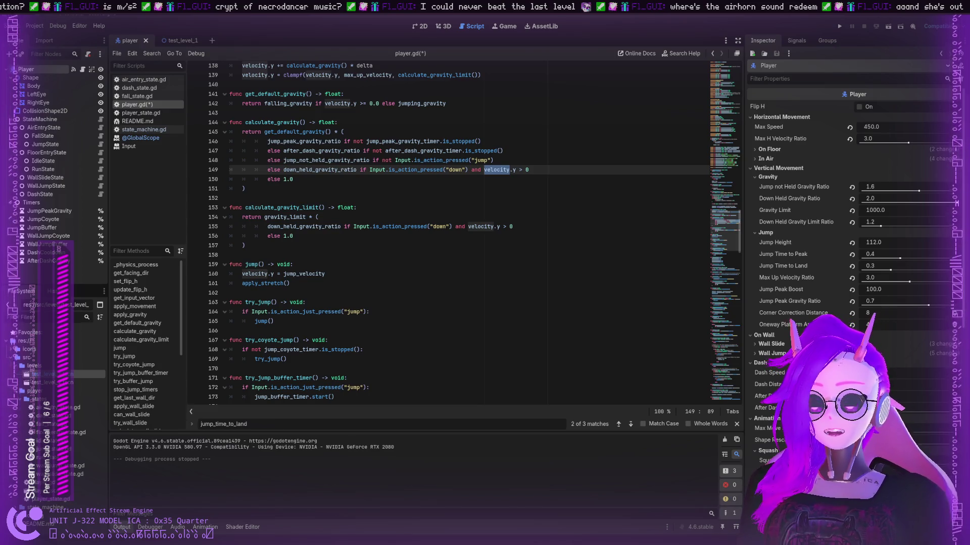
pyautogui.click(301, 180)
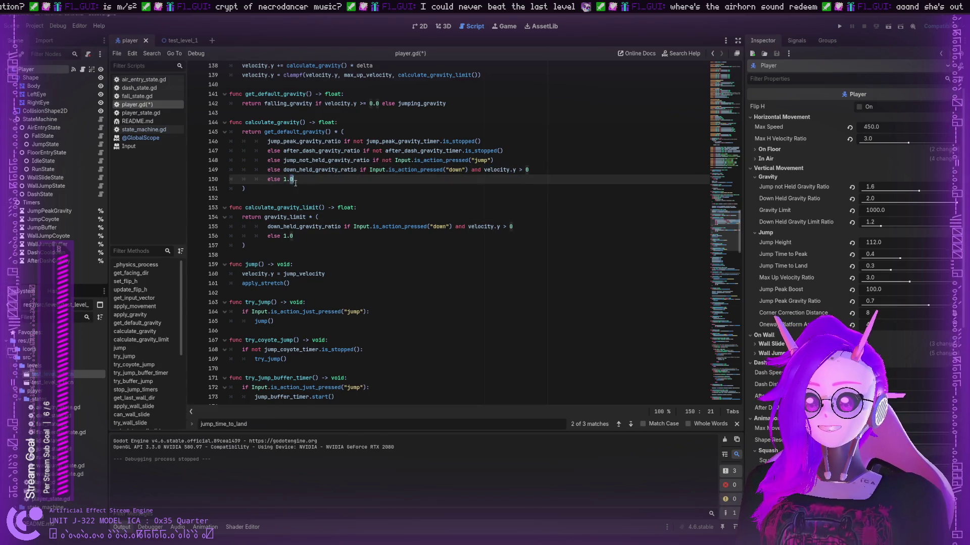
pyautogui.click(284, 179)
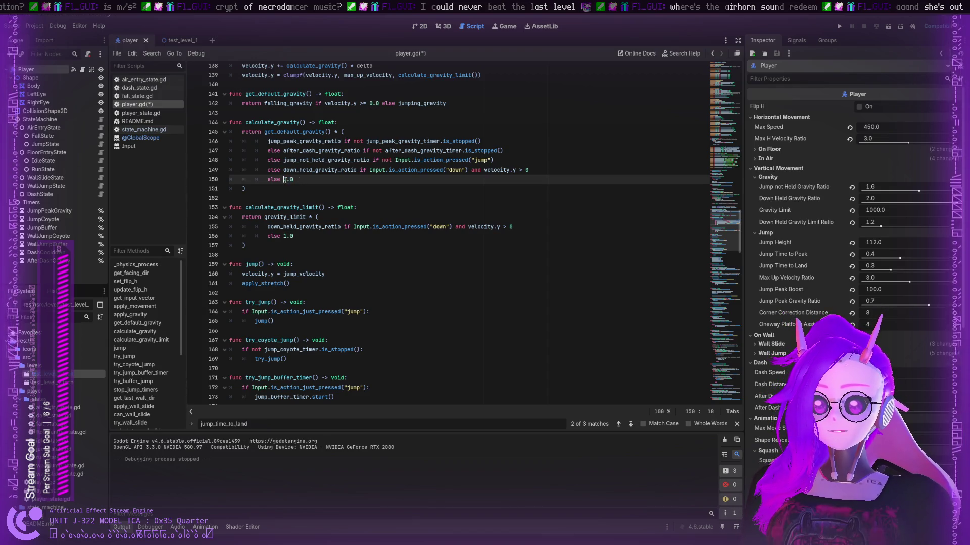
pyautogui.doubleClick(271, 207)
pyautogui.scroll(-1, 273, 206)
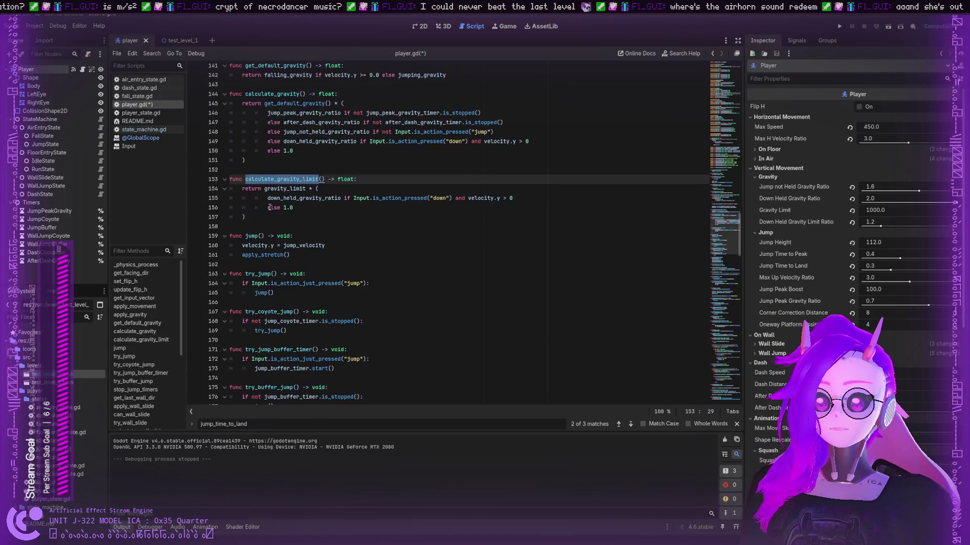
pyautogui.click(287, 198)
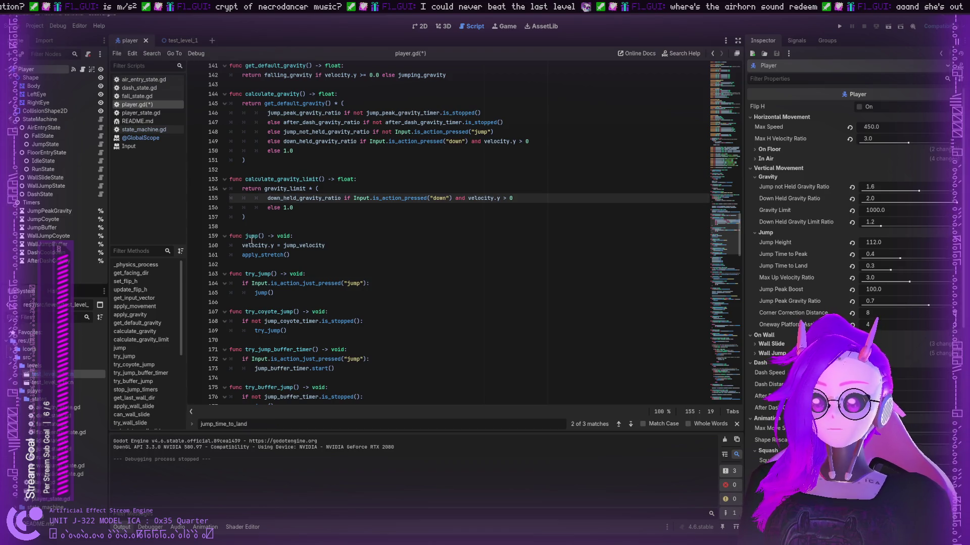
pyautogui.doubleClick(252, 236)
pyautogui.doubleClick(255, 246)
pyautogui.doubleClick(283, 245)
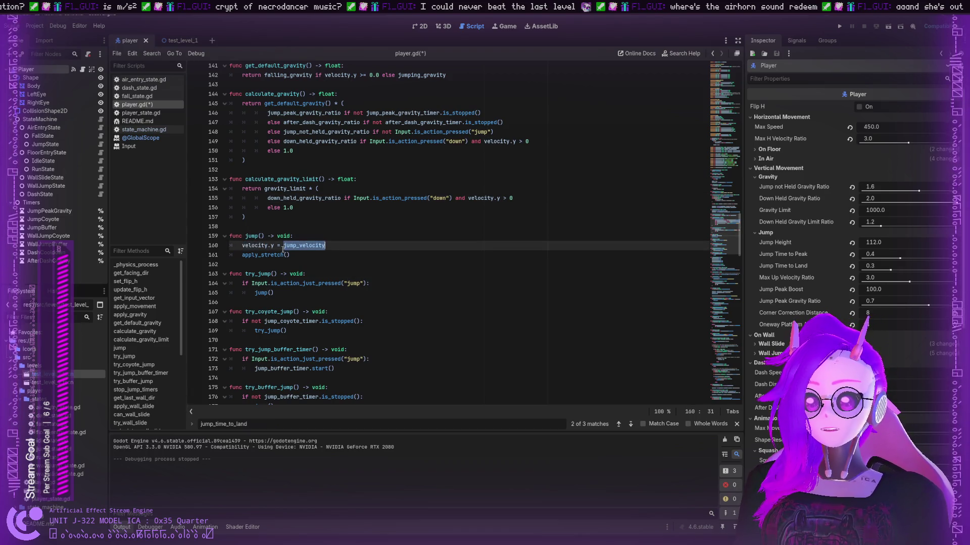
pyautogui.scroll(20, 398, 257)
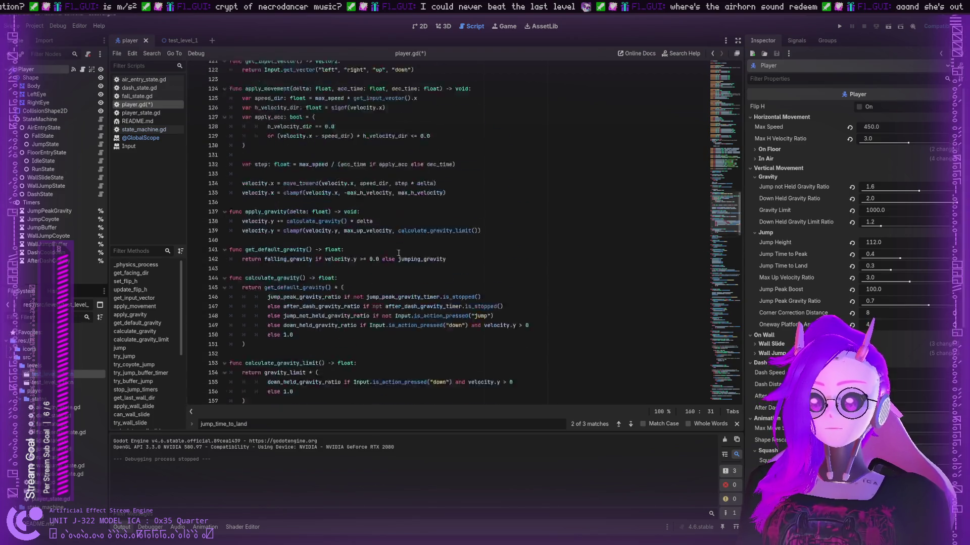
pyautogui.scroll(-6, 307, 282)
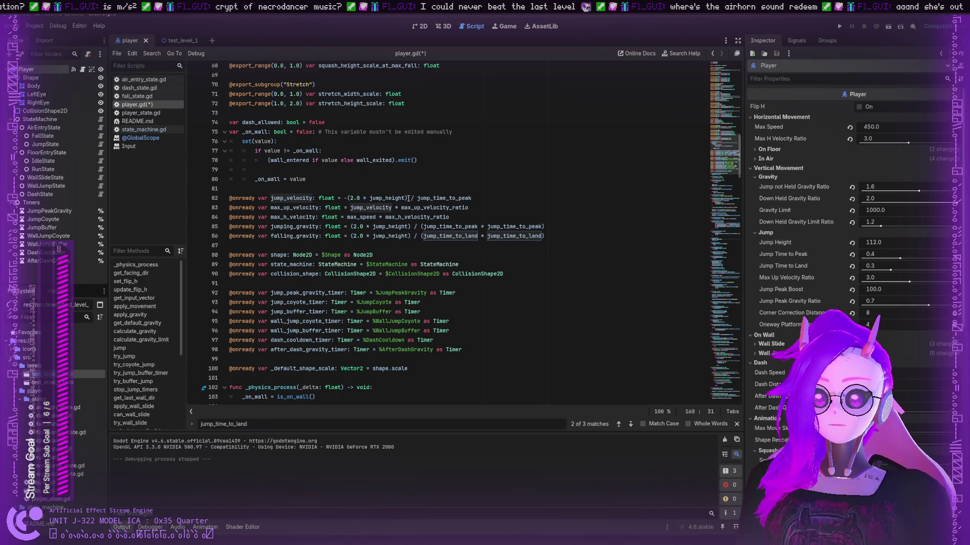
pyautogui.scroll(-20, 408, 199)
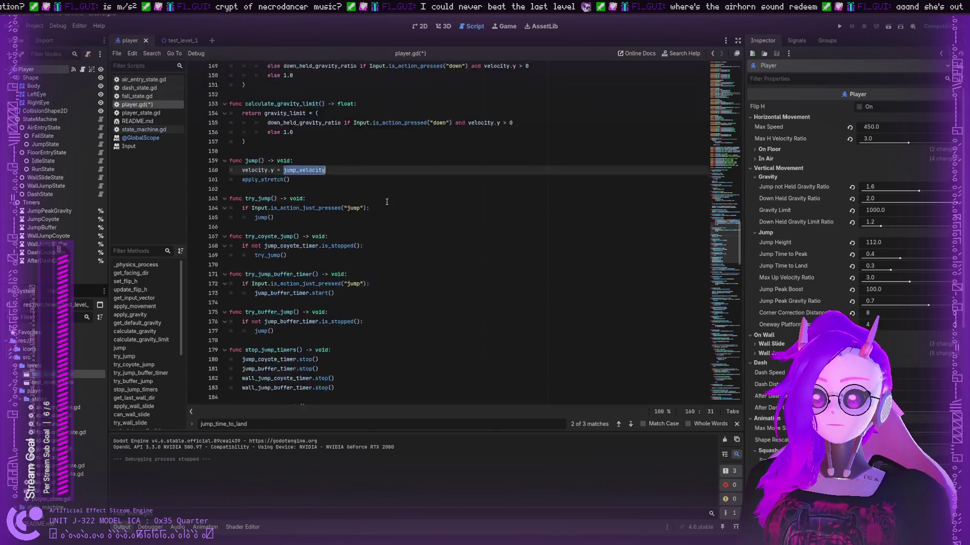
pyautogui.scroll(7, 387, 202)
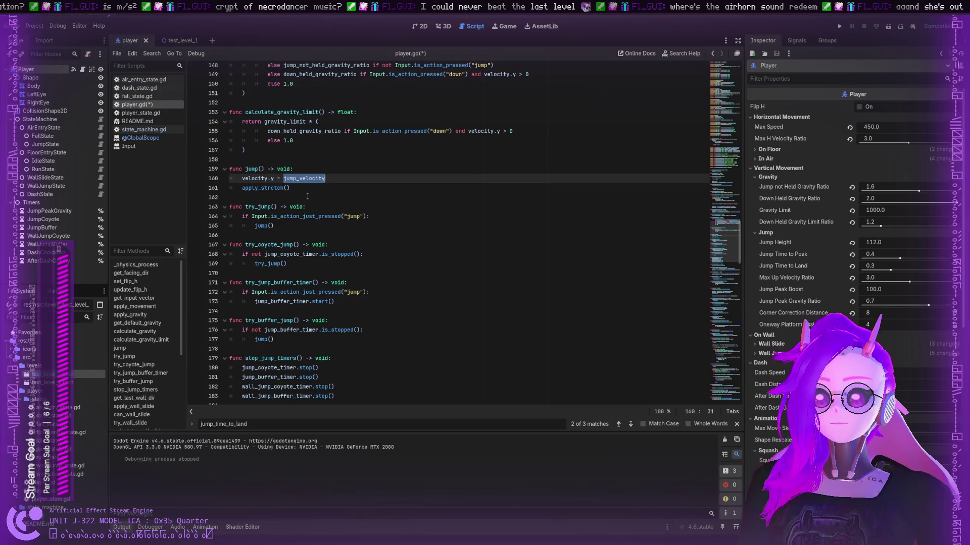
pyautogui.doubleClick(257, 207)
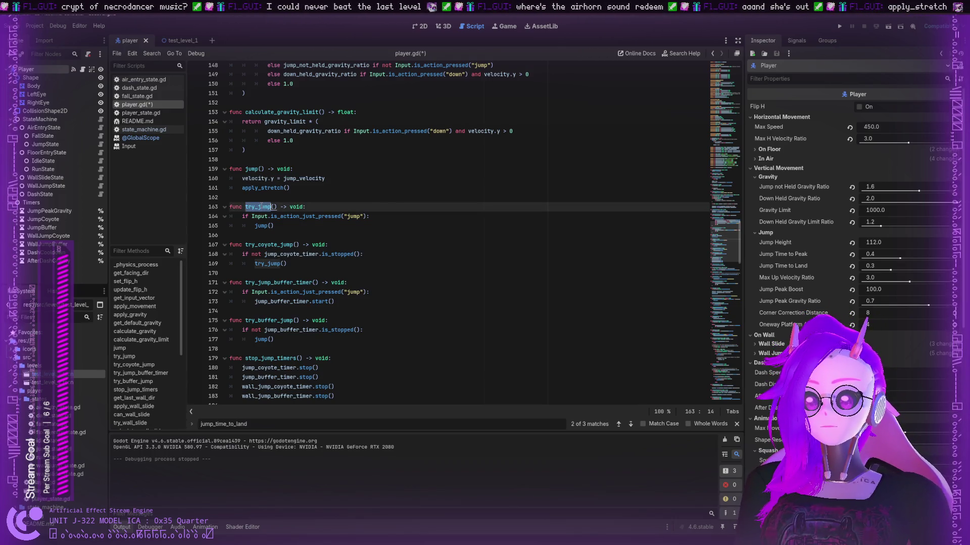
pyautogui.doubleClick(299, 207)
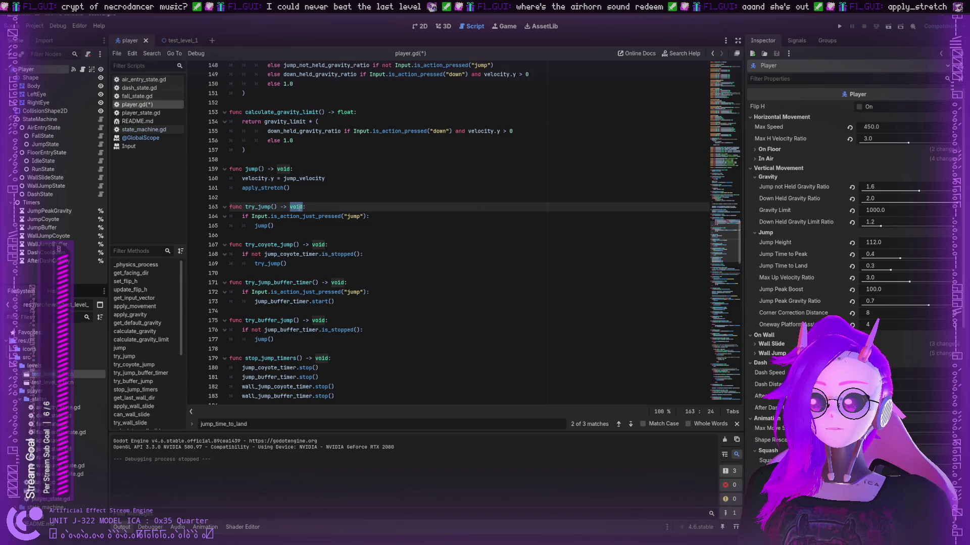
pyautogui.doubleClick(277, 217)
pyautogui.doubleClick(258, 207)
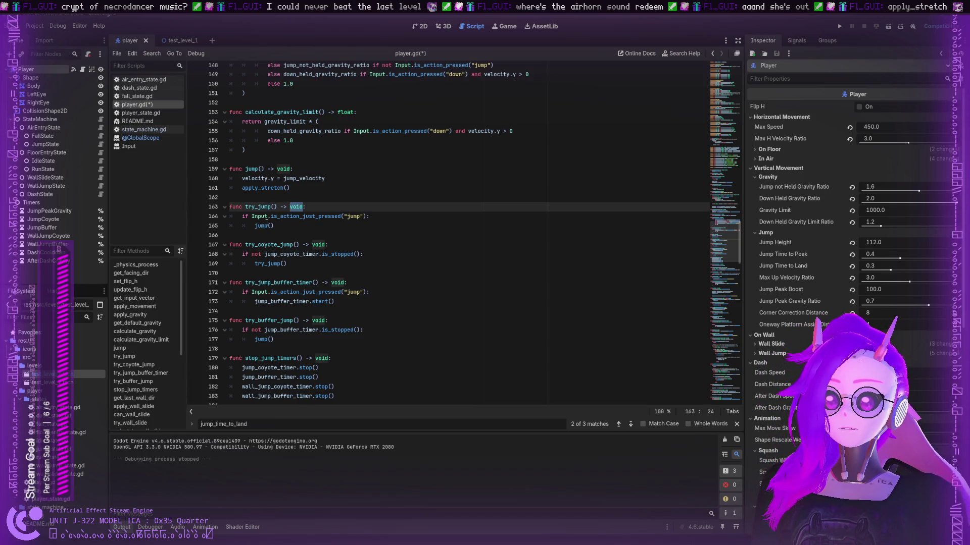
pyautogui.doubleClick(283, 216)
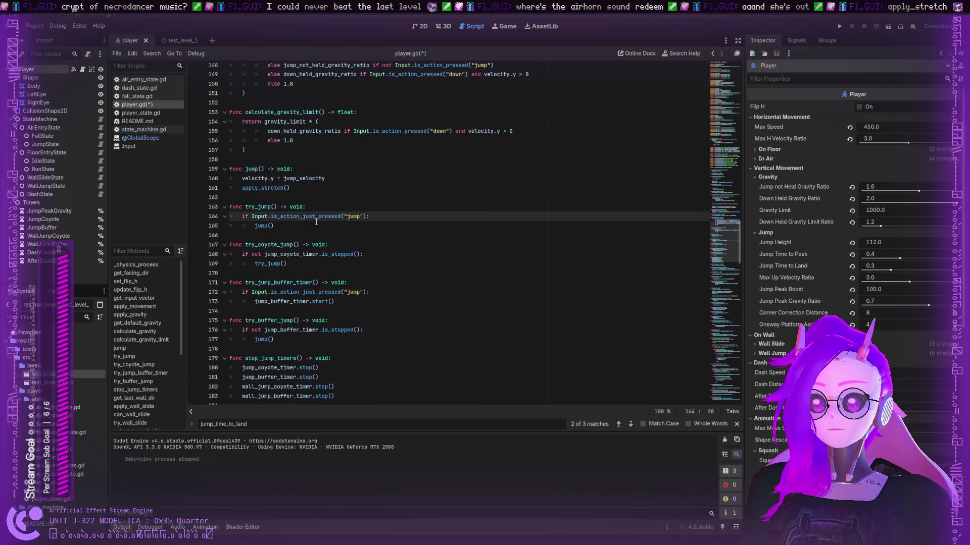
pyautogui.click(257, 226)
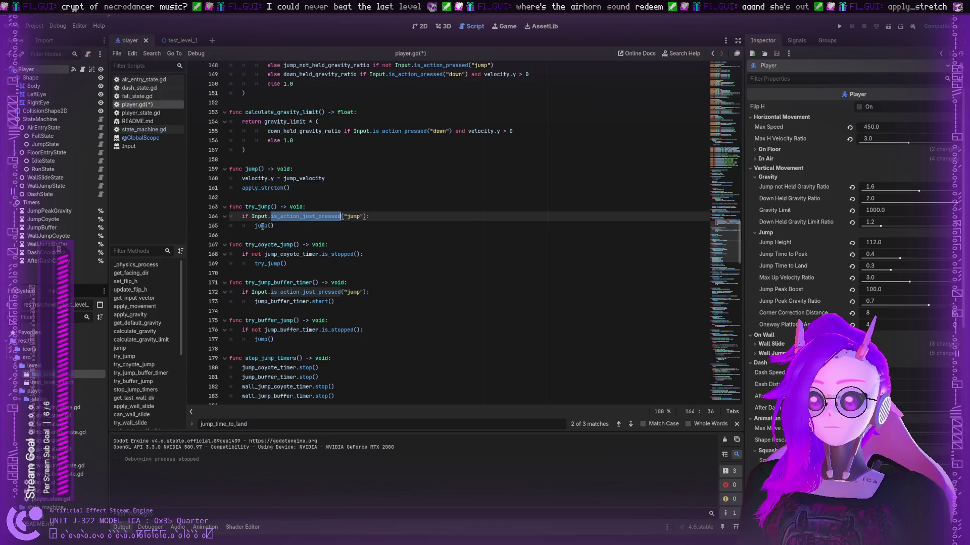
pyautogui.doubleClick(257, 226)
pyautogui.doubleClick(259, 207)
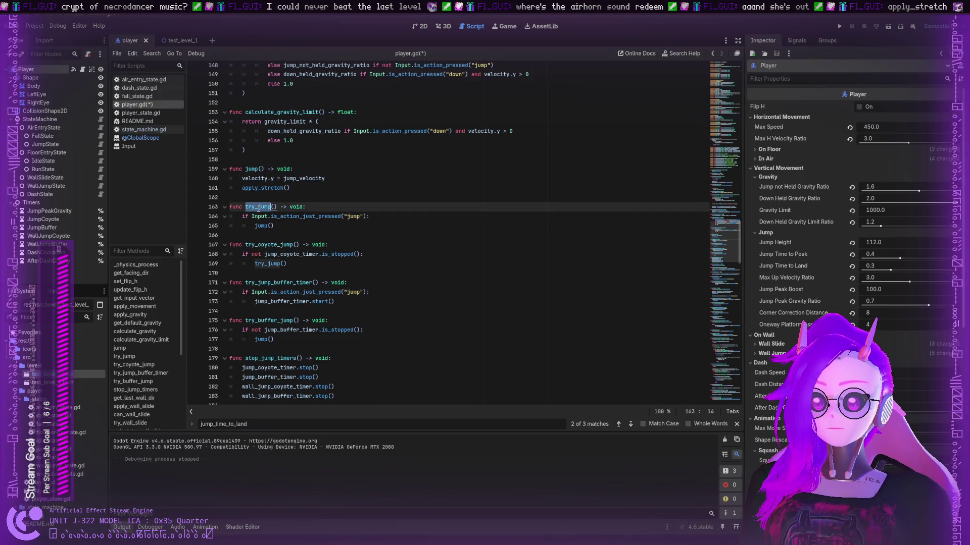
pyautogui.doubleClick(258, 244)
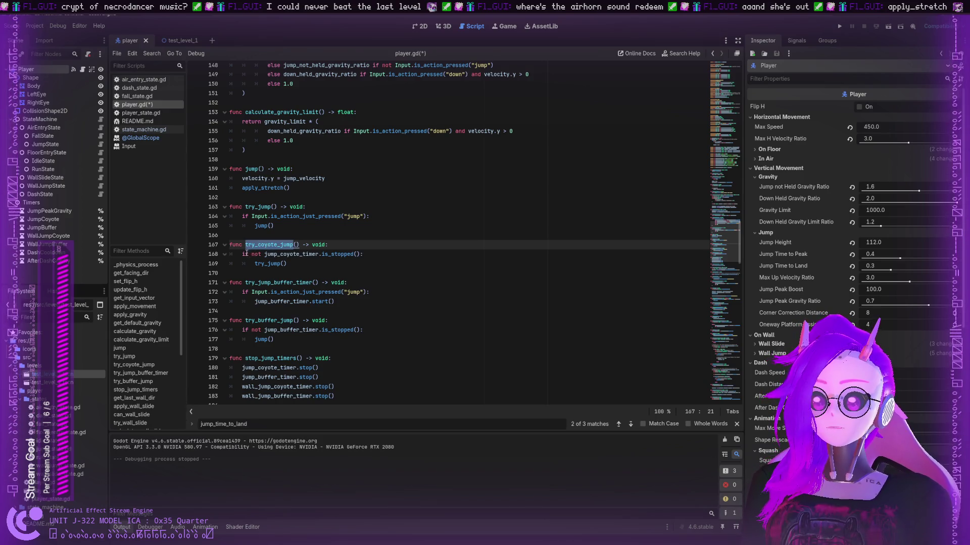
pyautogui.doubleClick(275, 255)
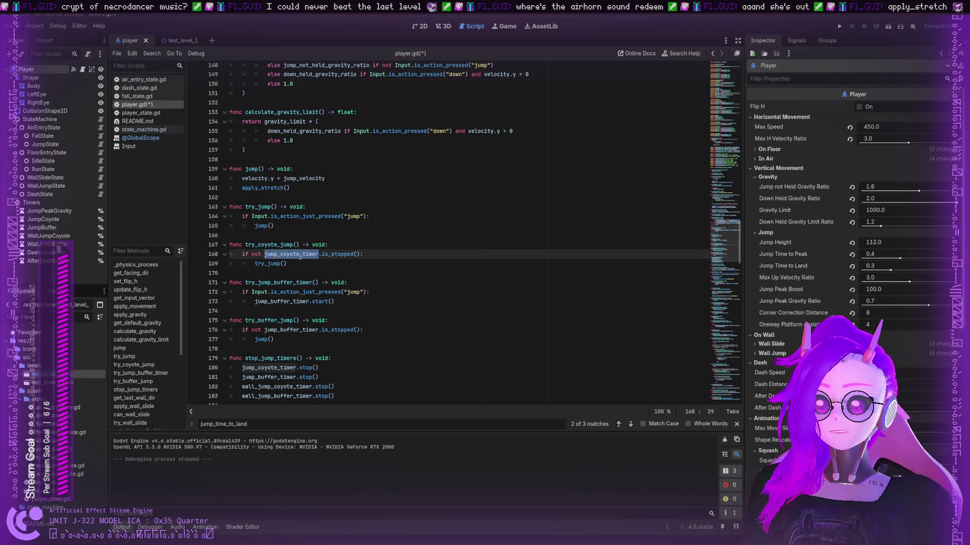
pyautogui.doubleClick(324, 255)
pyautogui.doubleClick(277, 263)
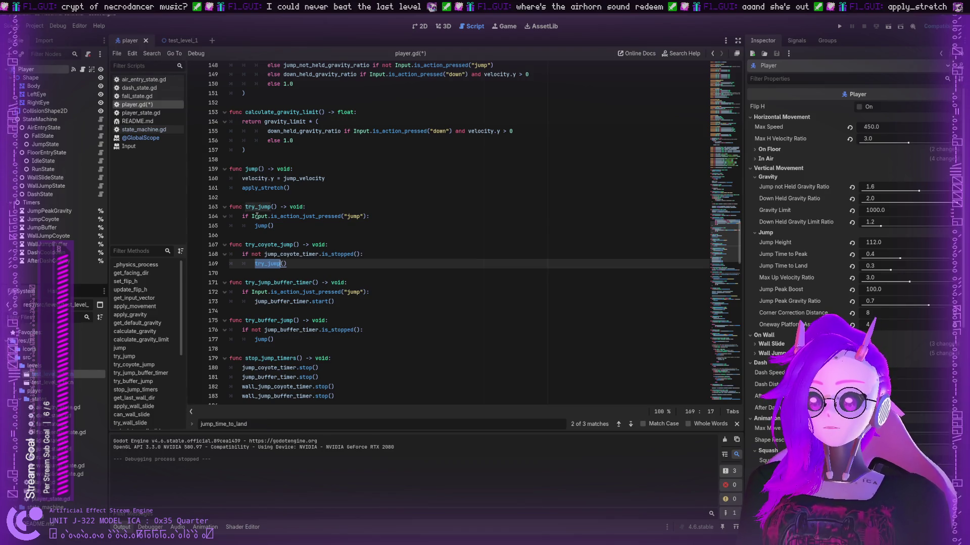
pyautogui.doubleClick(287, 219)
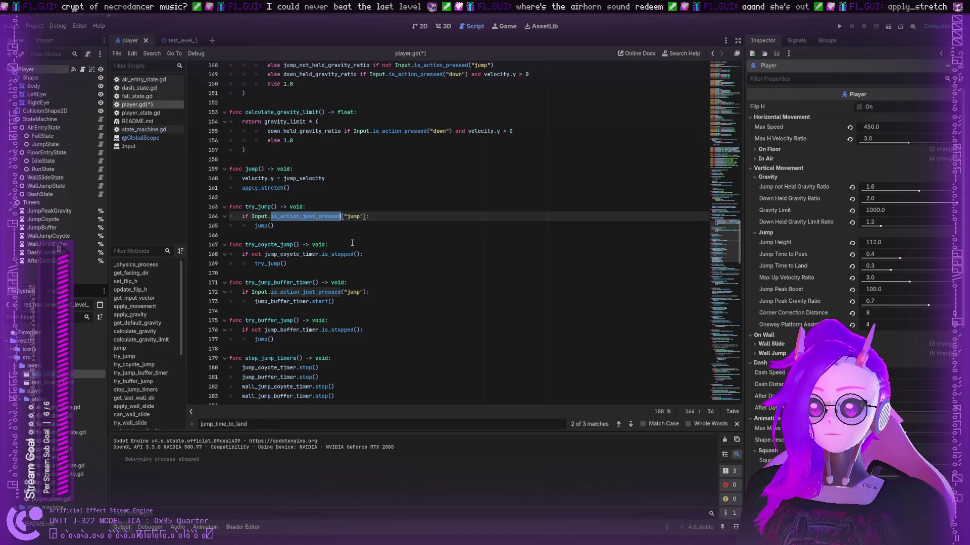
pyautogui.doubleClick(356, 216)
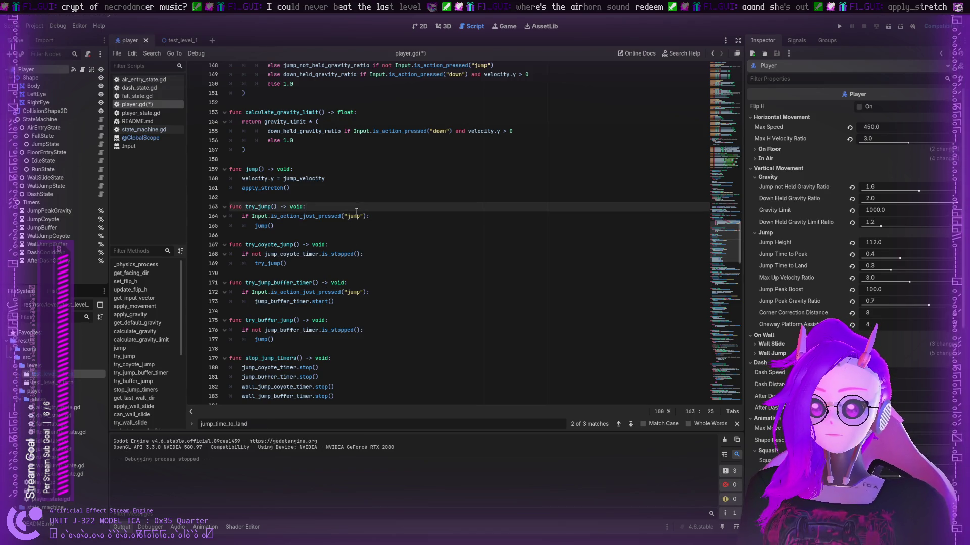
pyautogui.doubleClick(262, 226)
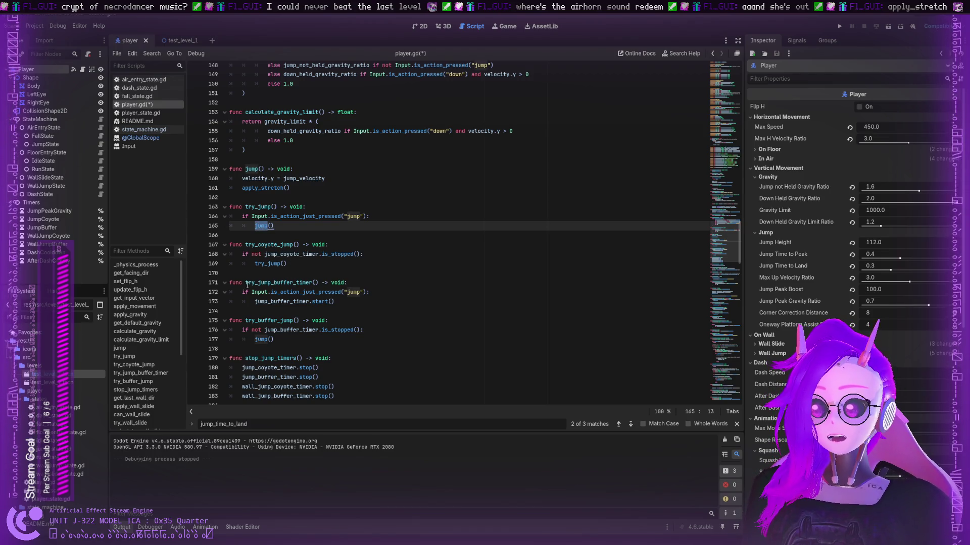
pyautogui.doubleClick(247, 282)
pyautogui.click(261, 283)
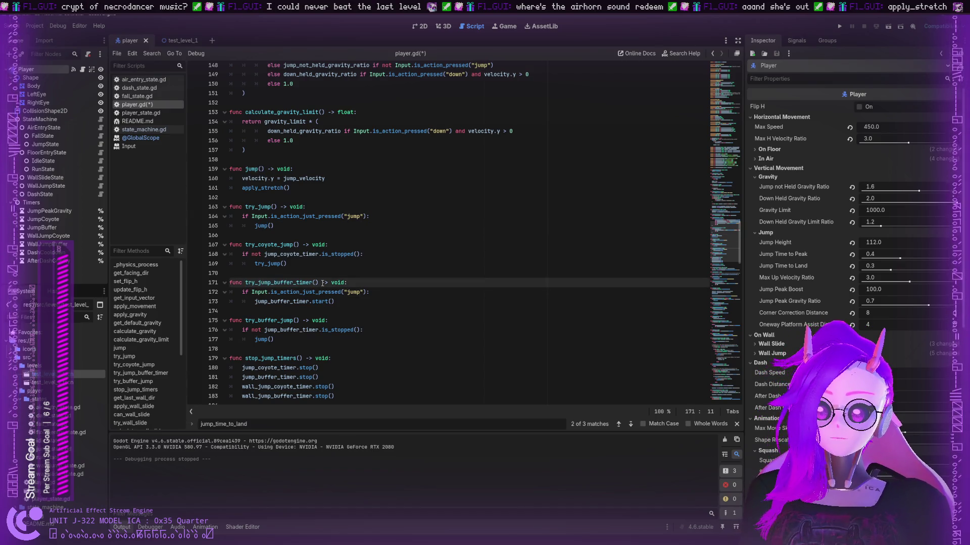
pyautogui.click(271, 292)
pyautogui.doubleClick(283, 293)
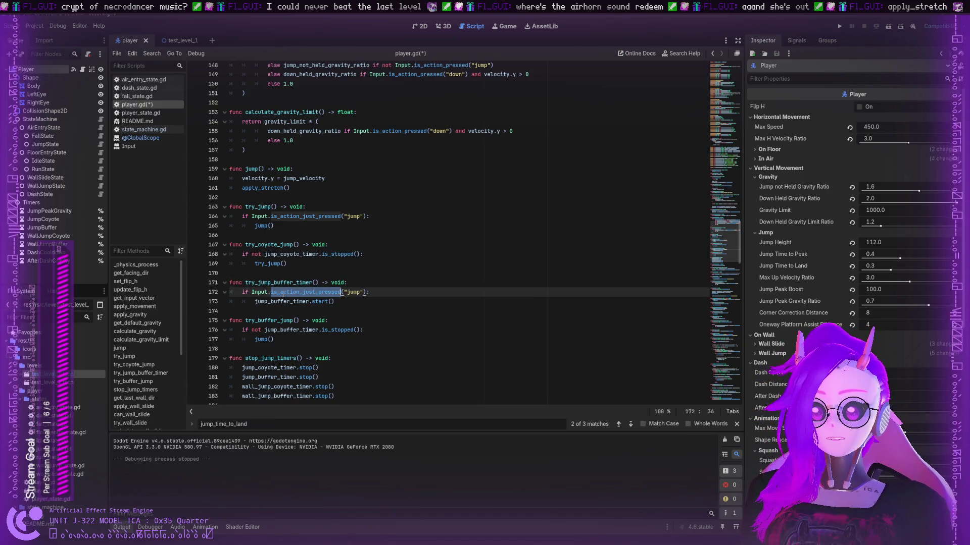
pyautogui.doubleClick(287, 301)
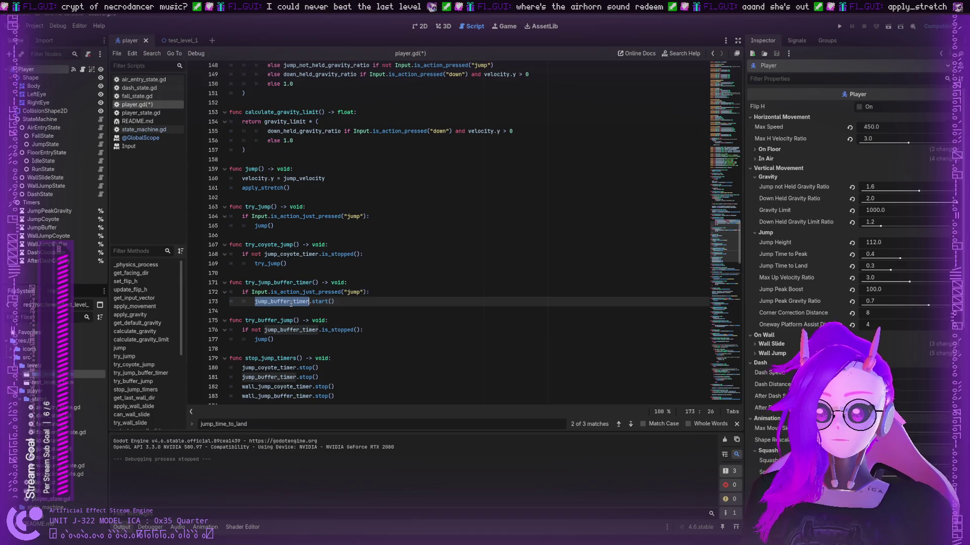
pyautogui.scroll(-1, 286, 299)
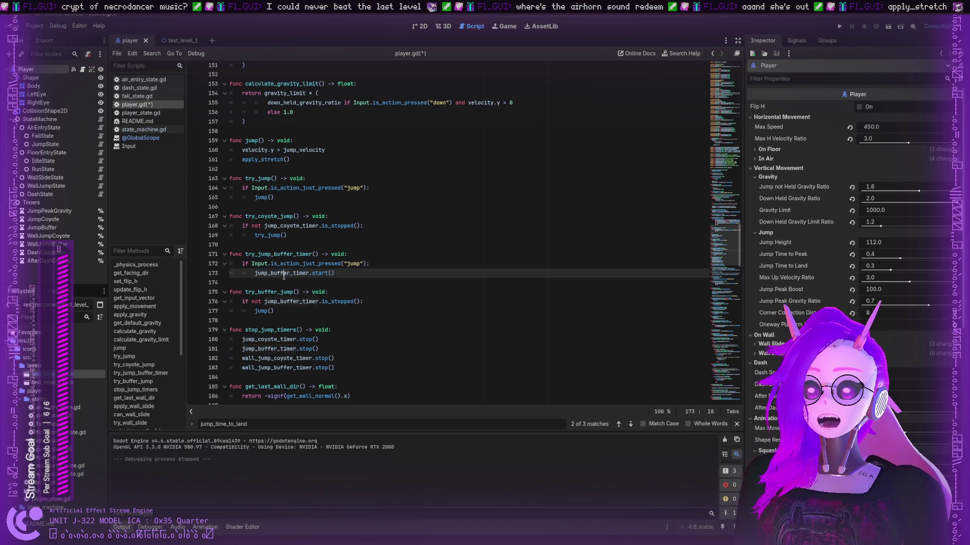
pyautogui.click(317, 273)
pyautogui.doubleClick(270, 273)
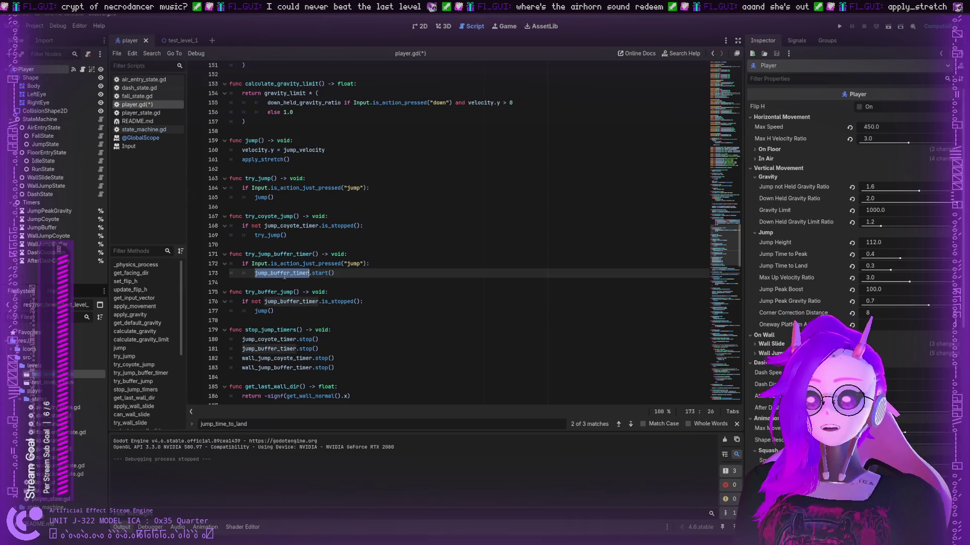
pyautogui.click(274, 273)
pyautogui.doubleClick(276, 264)
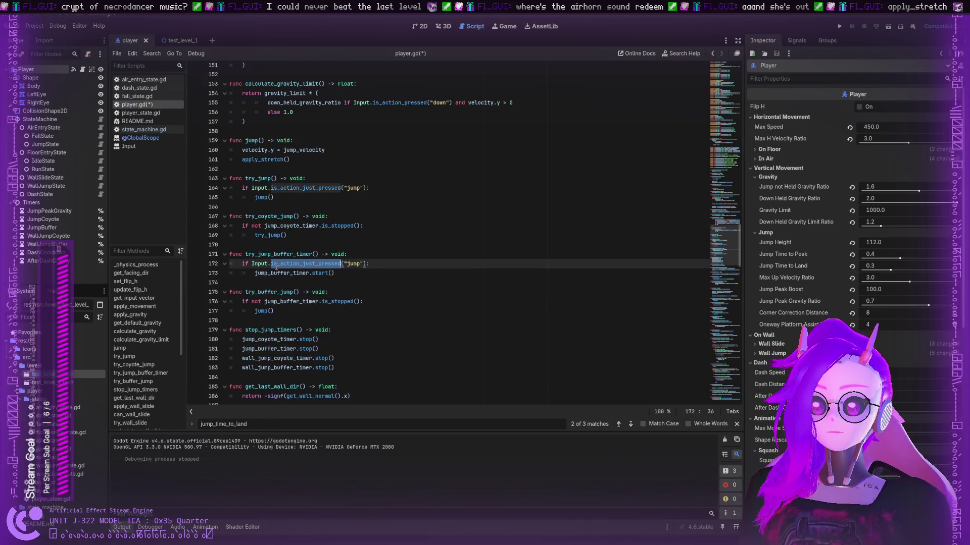
pyautogui.doubleClick(275, 273)
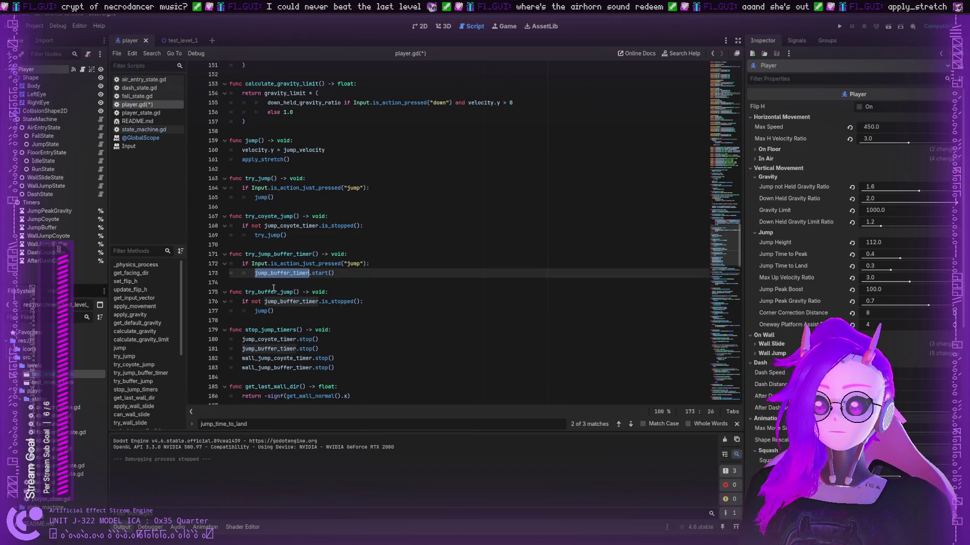
pyautogui.scroll(-15, 273, 288)
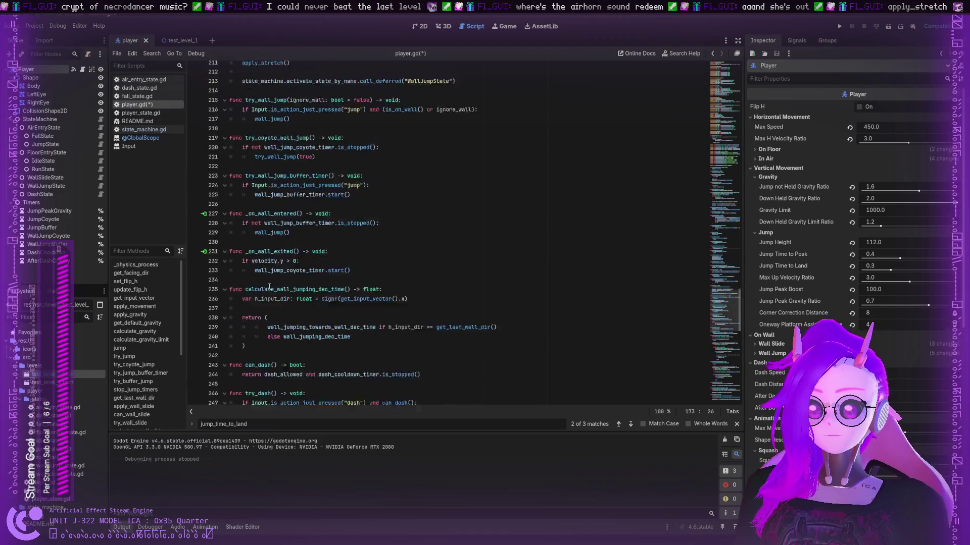
pyautogui.scroll(-16, 269, 286)
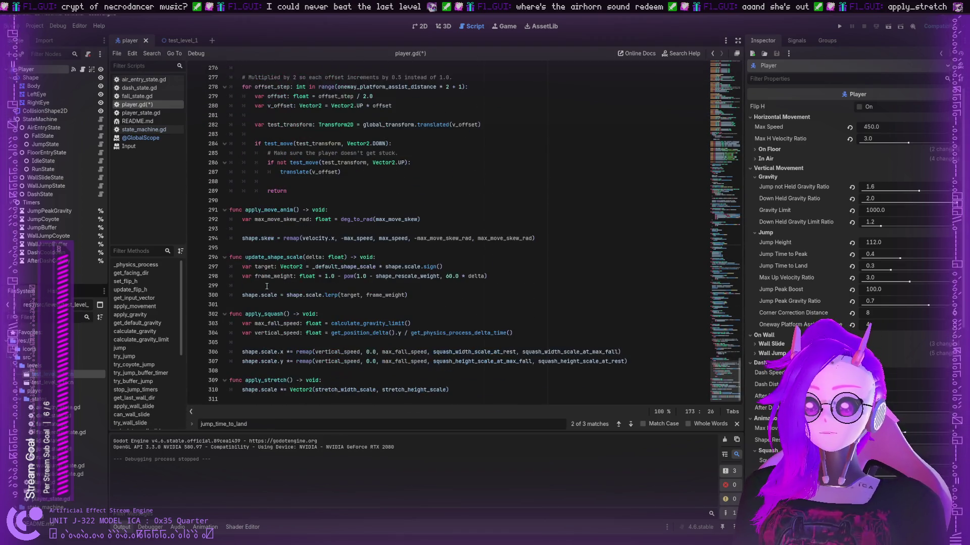
pyautogui.scroll(20, 256, 291)
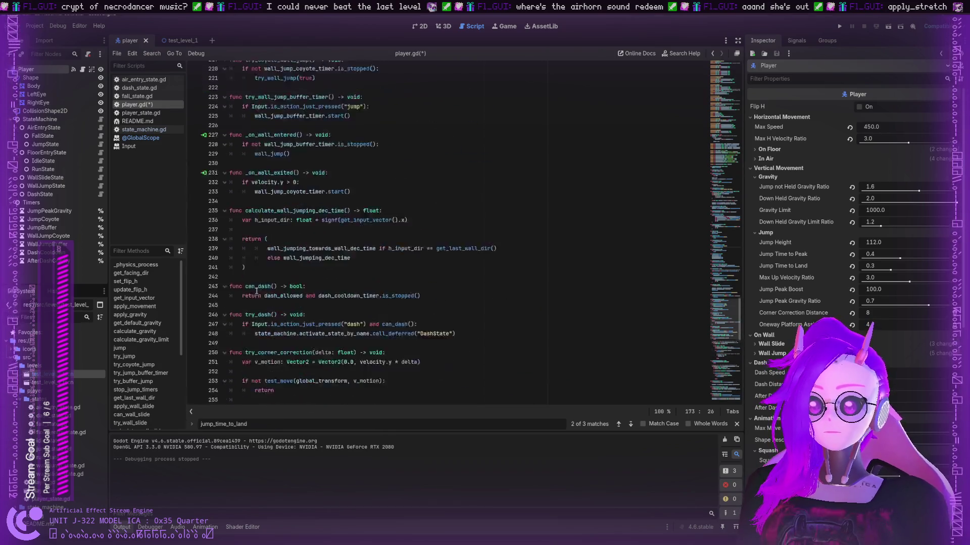
pyautogui.scroll(-3, 258, 290)
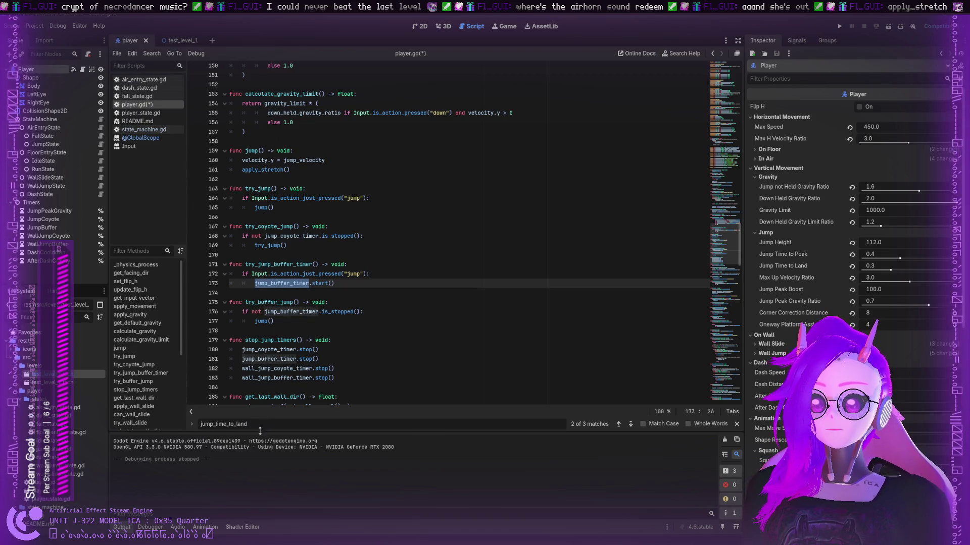
# - Step back to jump_buffer_timer's declaration on line 94 and highlight its Timer type and %JumpBuffer path
pyautogui.hotkey('ctrl', 'f')
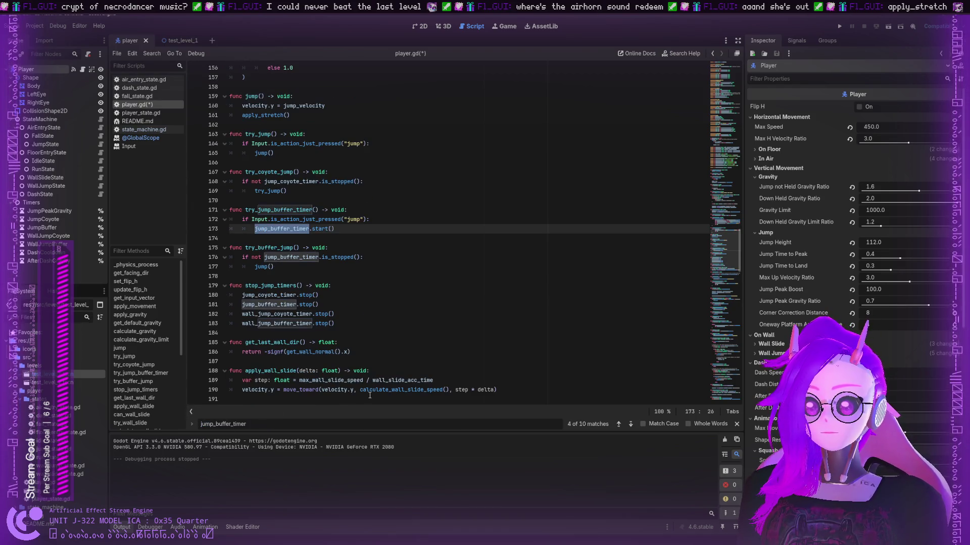
pyautogui.click(619, 425)
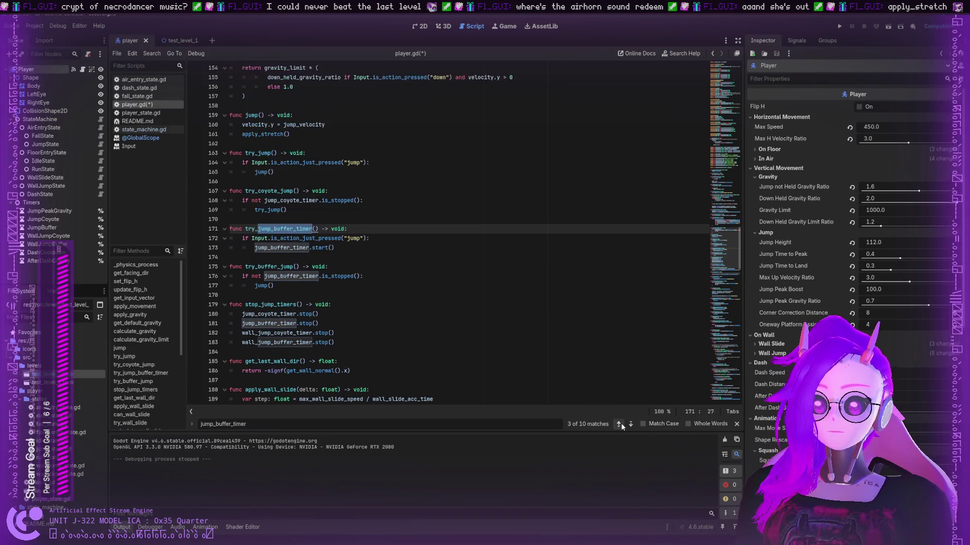
pyautogui.click(619, 424)
pyautogui.click(620, 425)
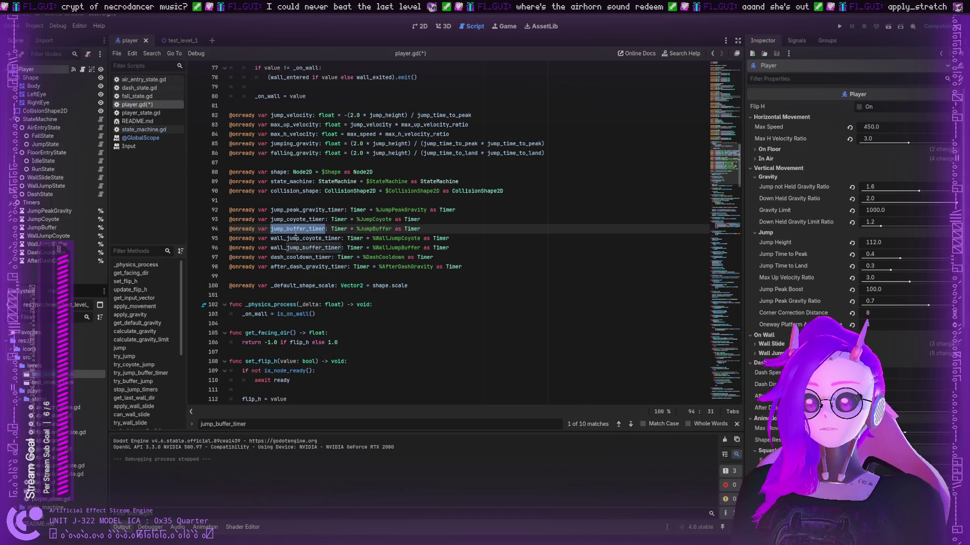
pyautogui.doubleClick(342, 227)
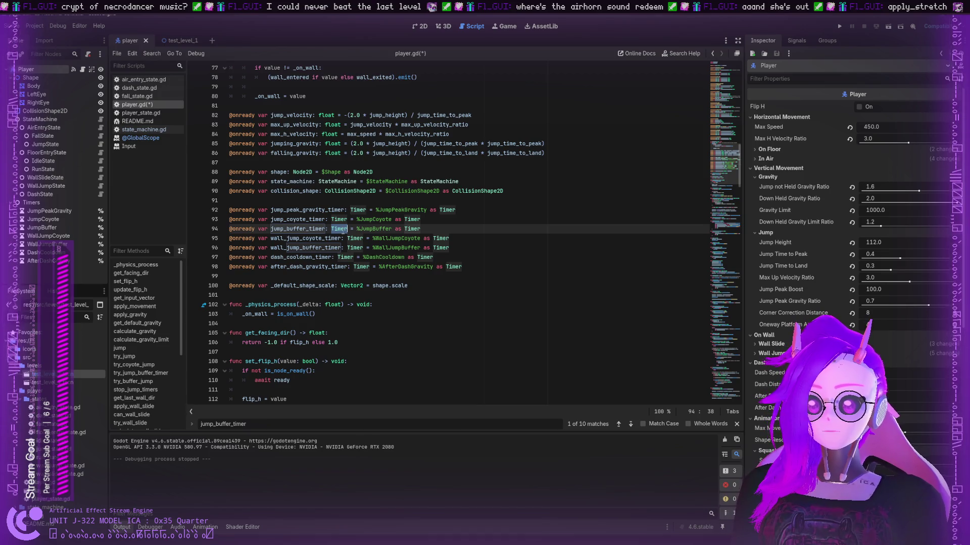
pyautogui.scroll(1, 346, 233)
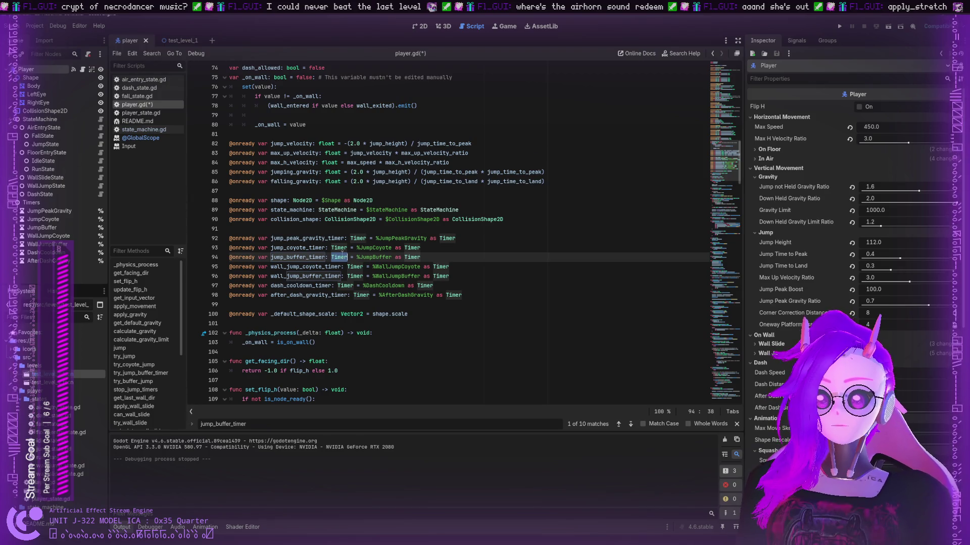
pyautogui.doubleClick(375, 257)
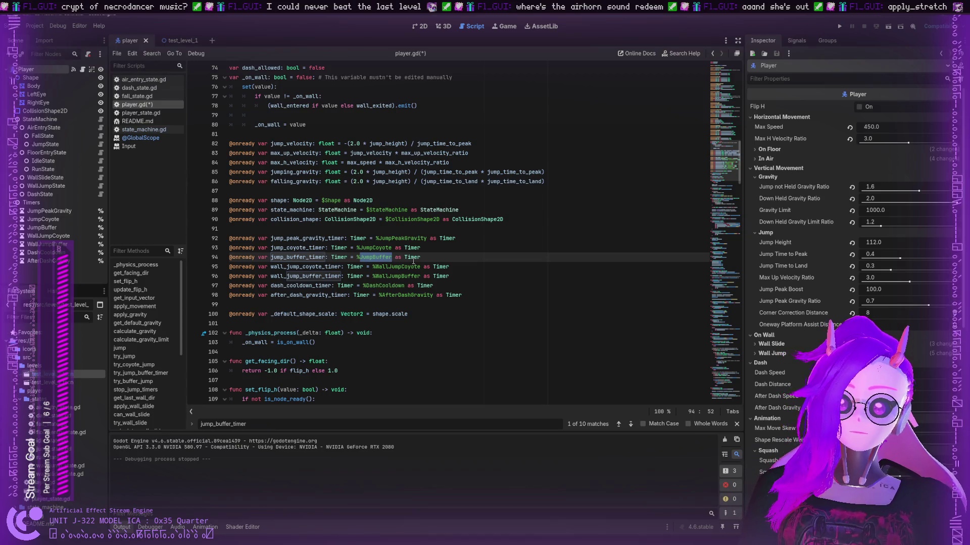
pyautogui.scroll(20, 380, 260)
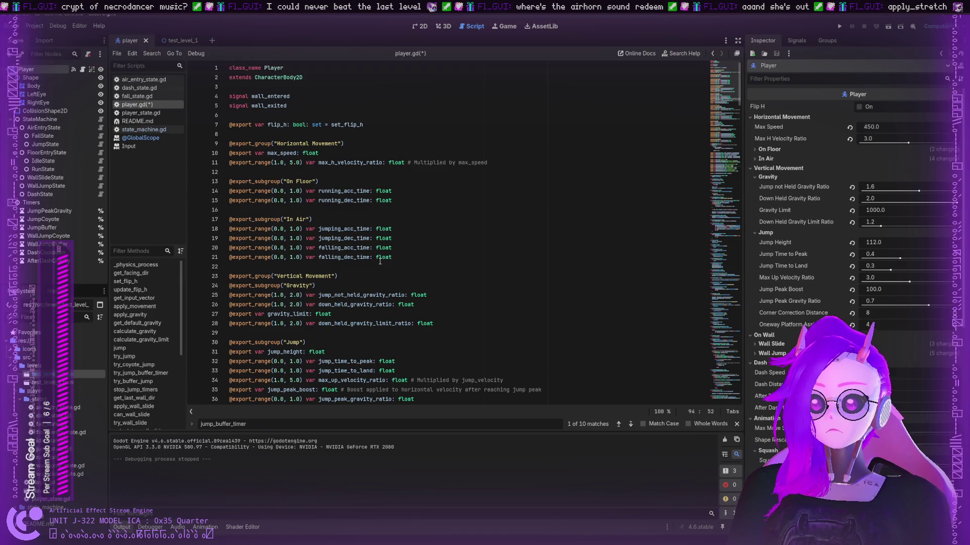
pyautogui.scroll(-20, 379, 261)
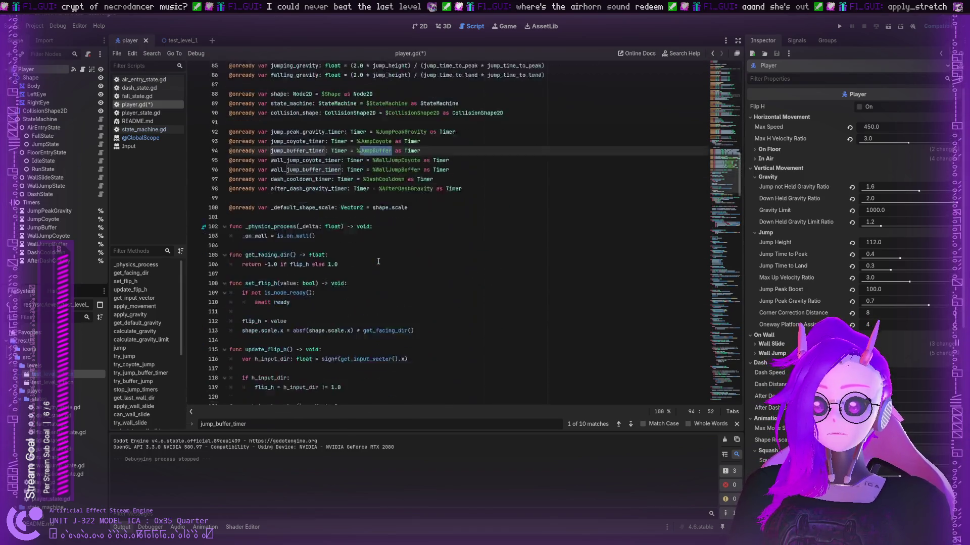
pyautogui.scroll(20, 378, 261)
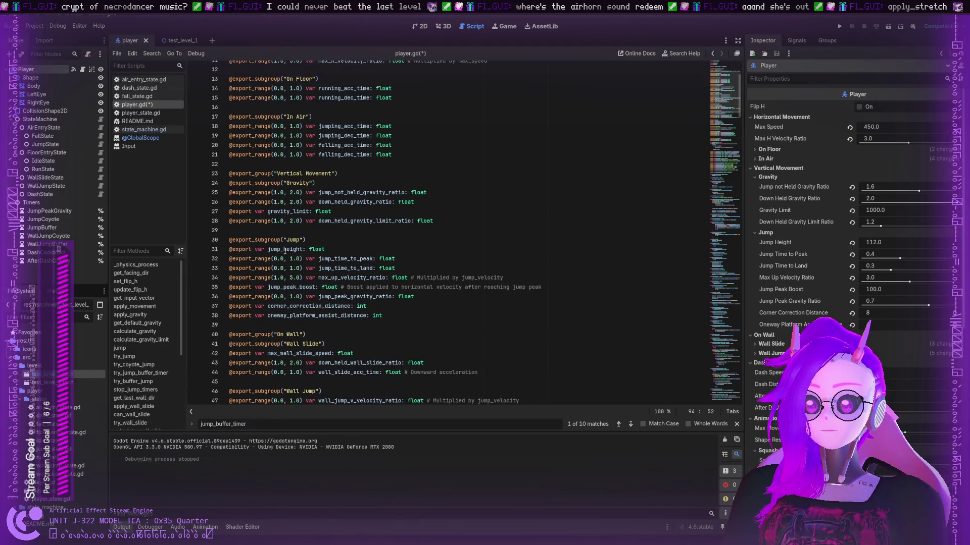
pyautogui.scroll(-4, 285, 250)
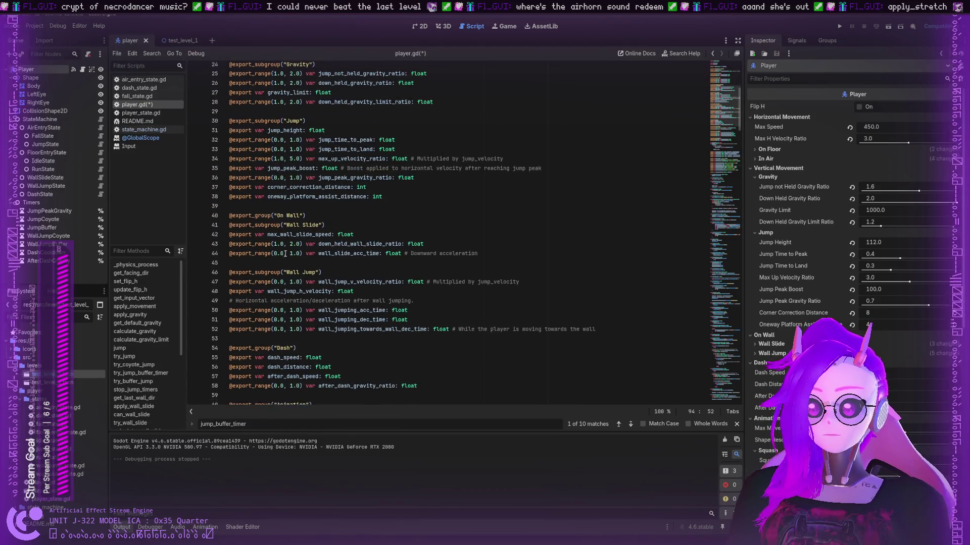
pyautogui.scroll(-4, 285, 254)
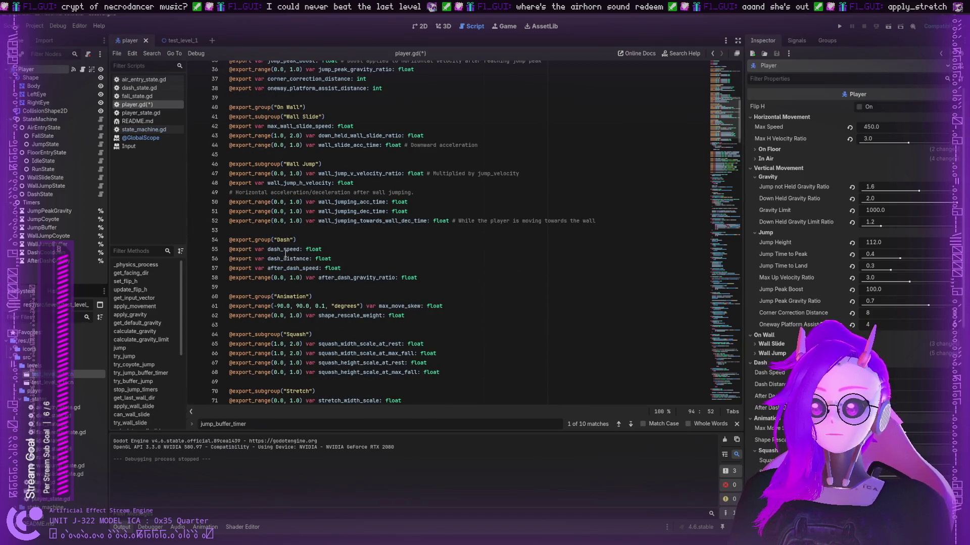
pyautogui.scroll(-14, 285, 254)
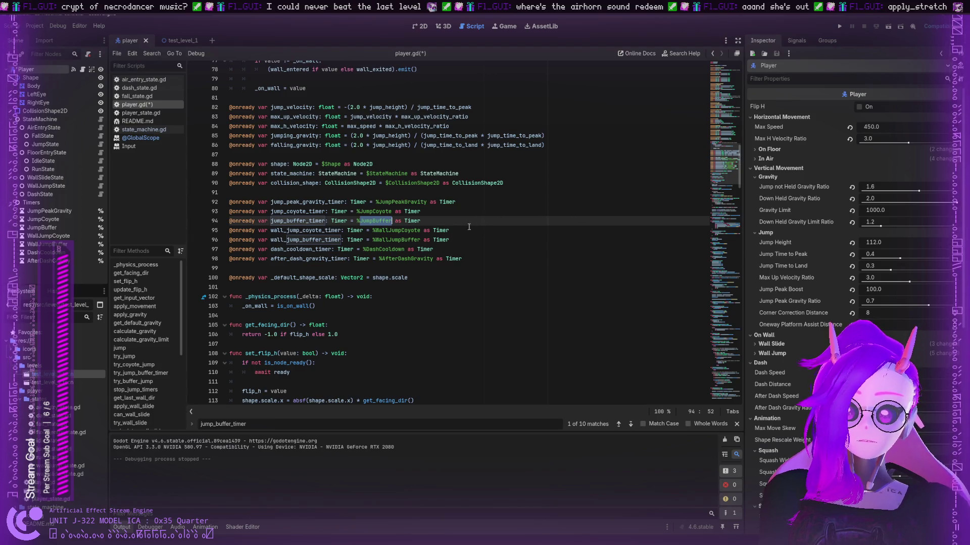
pyautogui.click(357, 221)
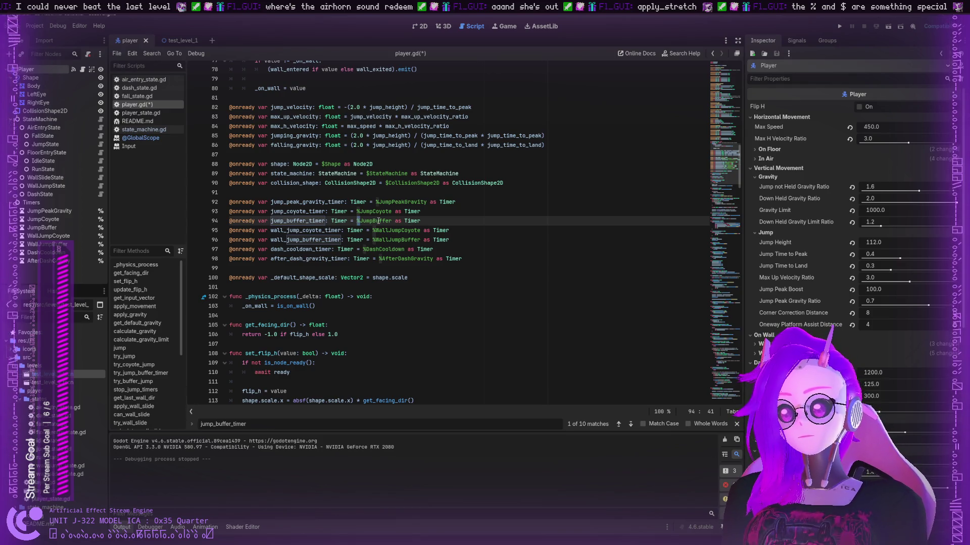
# - Shrink the editor font and open Find with JumpBuffer from line 94 as the search text
pyautogui.doubleClick(379, 221)
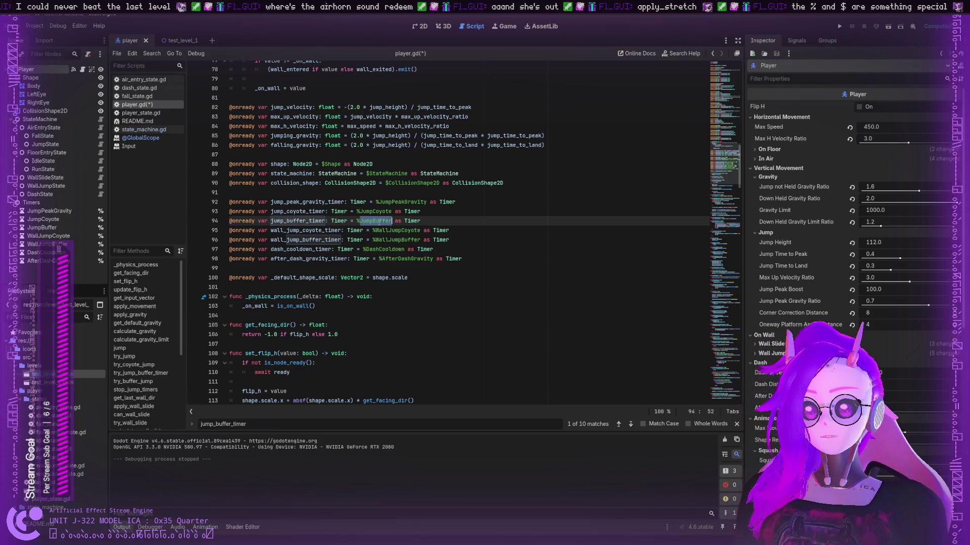
pyautogui.hotkey('ctrl', '-')
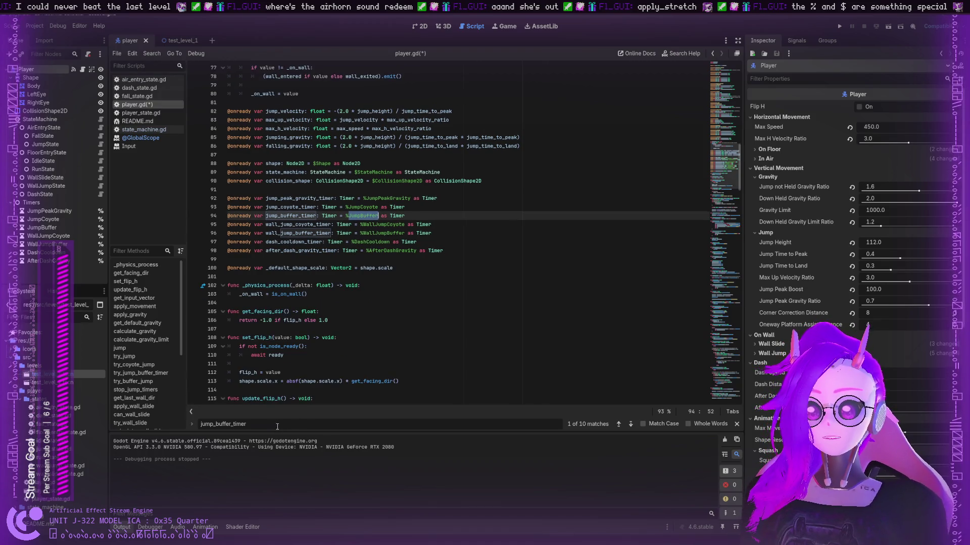
pyautogui.keyDown('ctrl'); pyautogui.scroll(1, 331, 280); pyautogui.keyUp('ctrl')
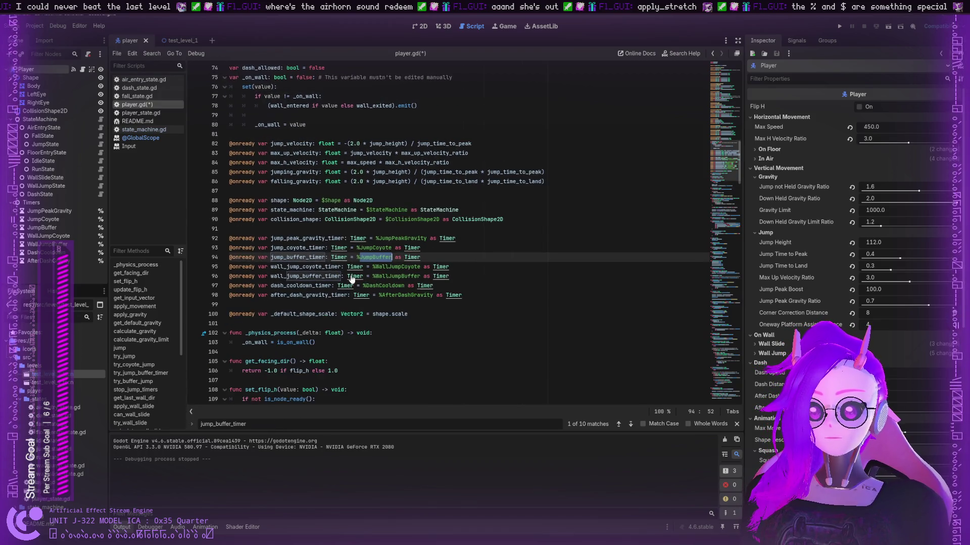
pyautogui.click(263, 425)
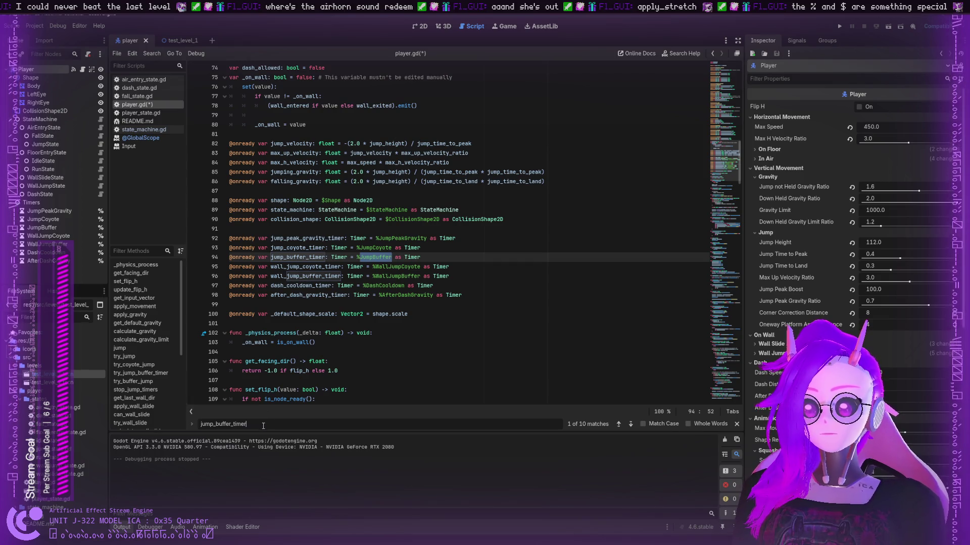
pyautogui.hotkey('ctrl', 'f')
pyautogui.scroll(-1, 287, 403)
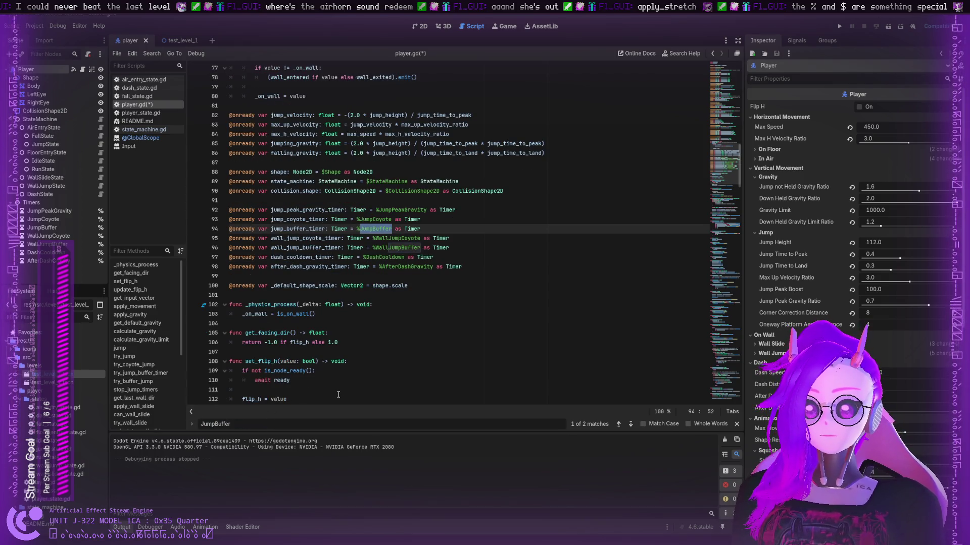
pyautogui.scroll(-1, 338, 394)
pyautogui.scroll(1, 338, 395)
# - Change the search text to 'Jump_buffer' and step through its matches
pyautogui.press('BackSpace')
pyautogui.press('BackSpace')
pyautogui.press('BackSpace')
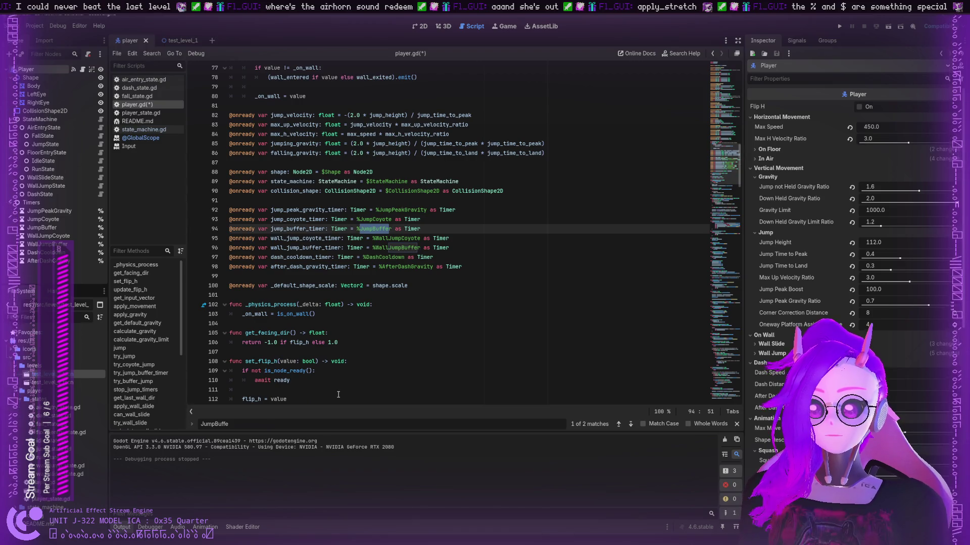
pyautogui.write('_')
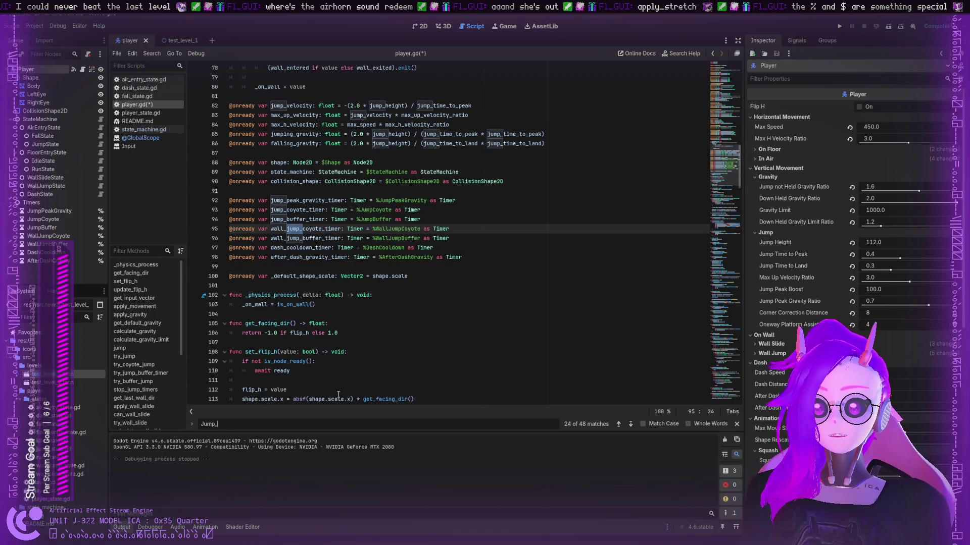
pyautogui.write('byff')
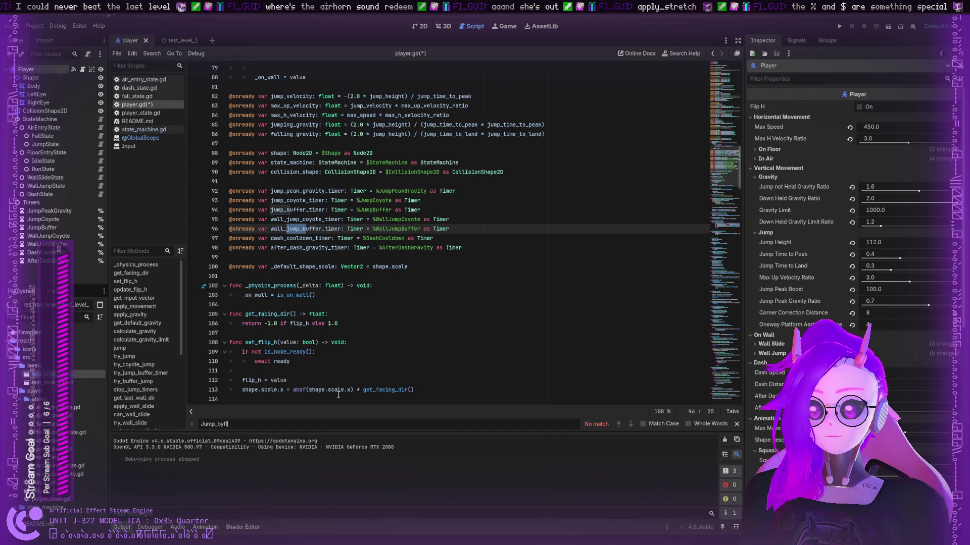
pyautogui.press('BackSpace')
pyautogui.press('BackSpace')
pyautogui.press('BackSpace')
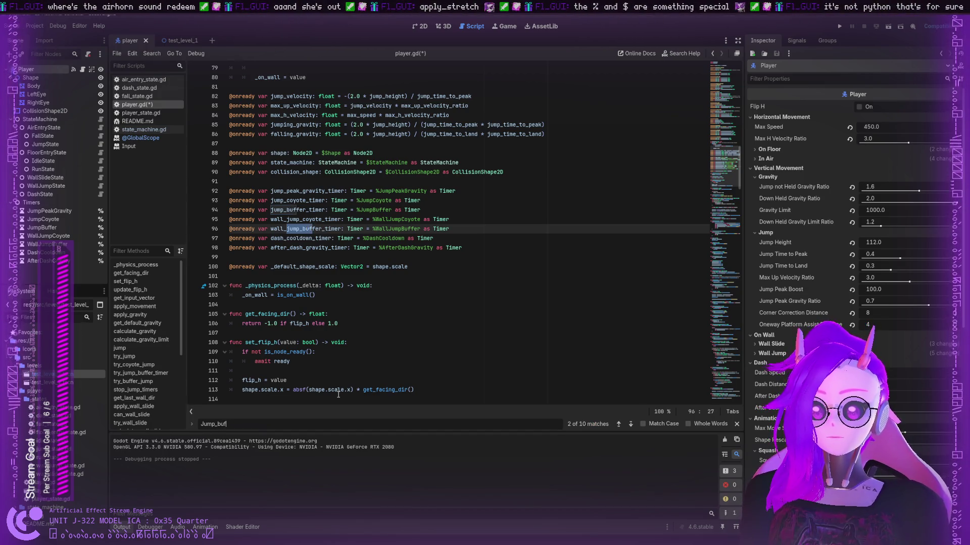
pyautogui.write('uffer')
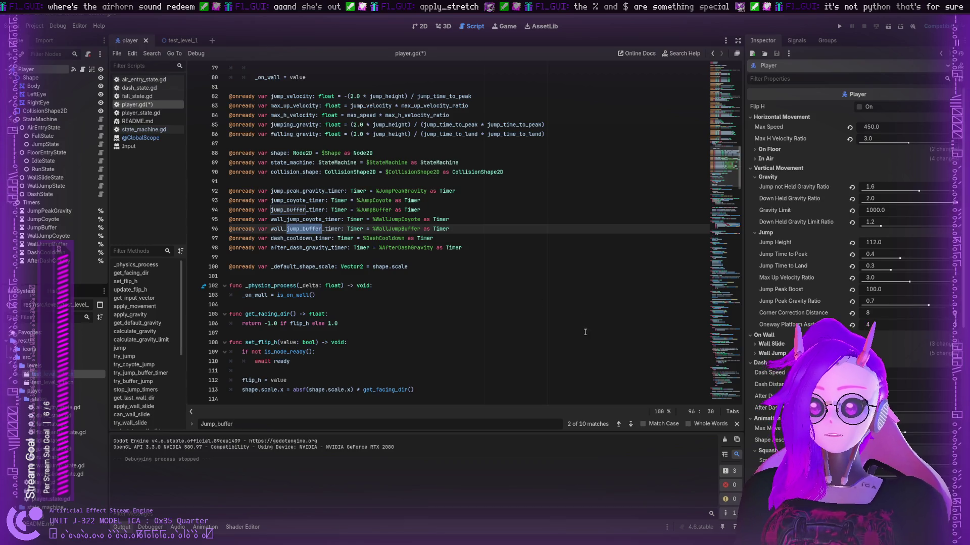
pyautogui.click(618, 424)
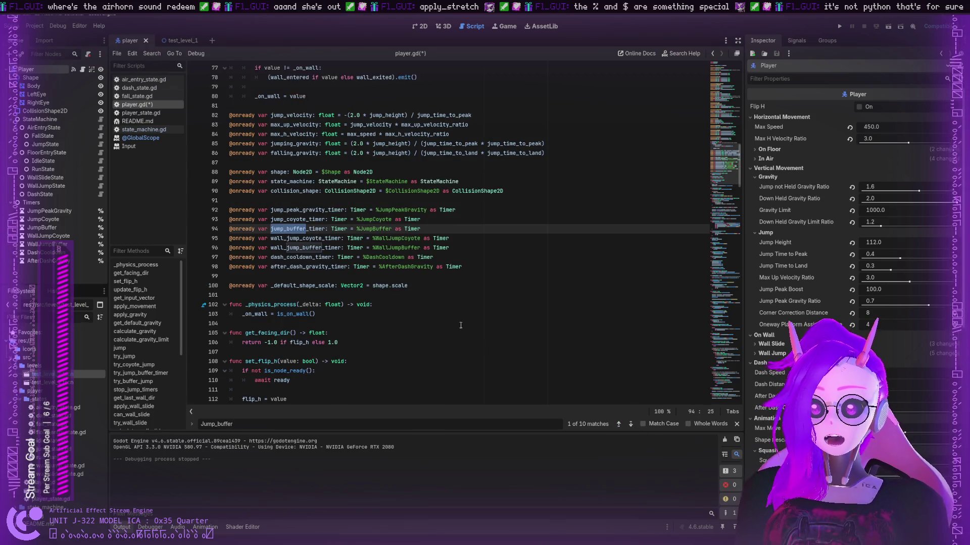
# - Highlight JumpBuffer, JumpCoyote and Timer on lines 93–94 and place the caret on the % node paths
pyautogui.doubleClick(376, 229)
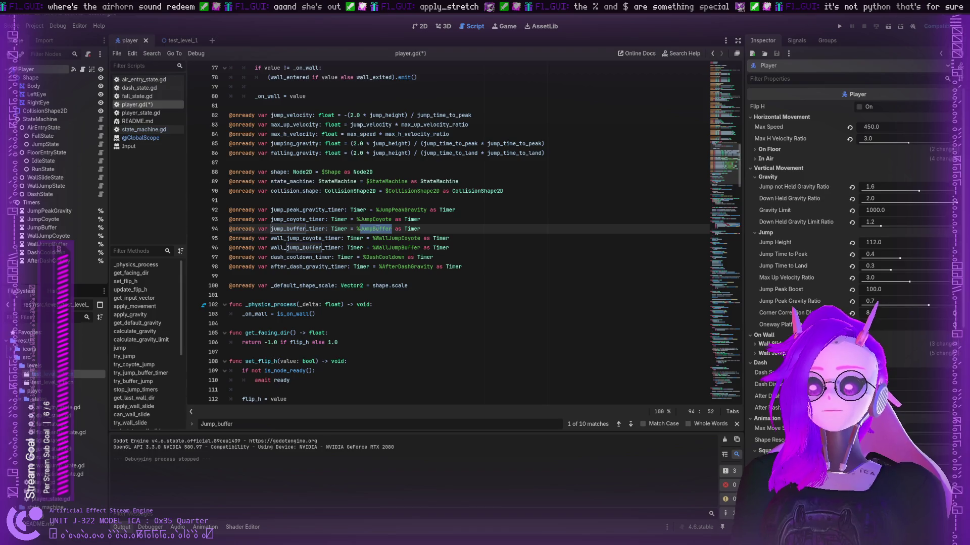
pyautogui.doubleClick(375, 220)
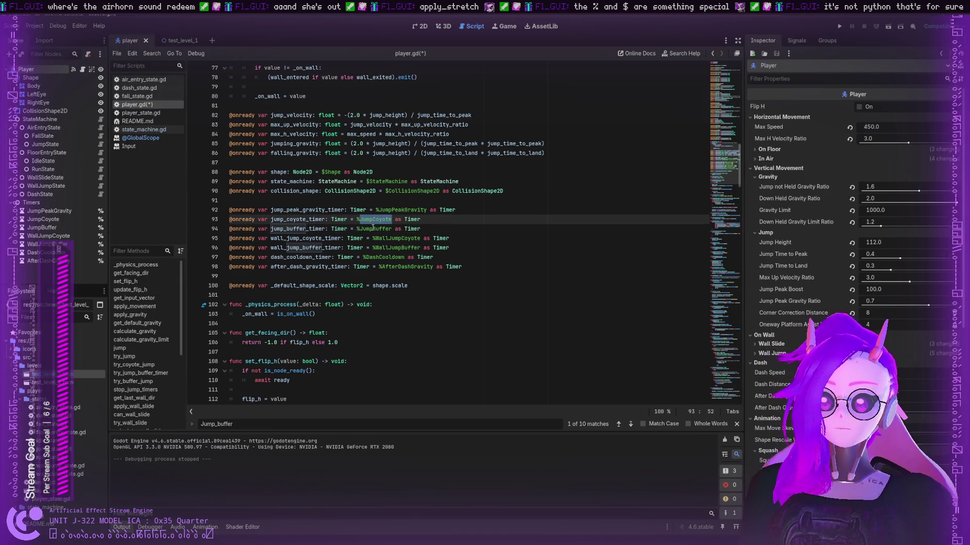
pyautogui.doubleClick(373, 229)
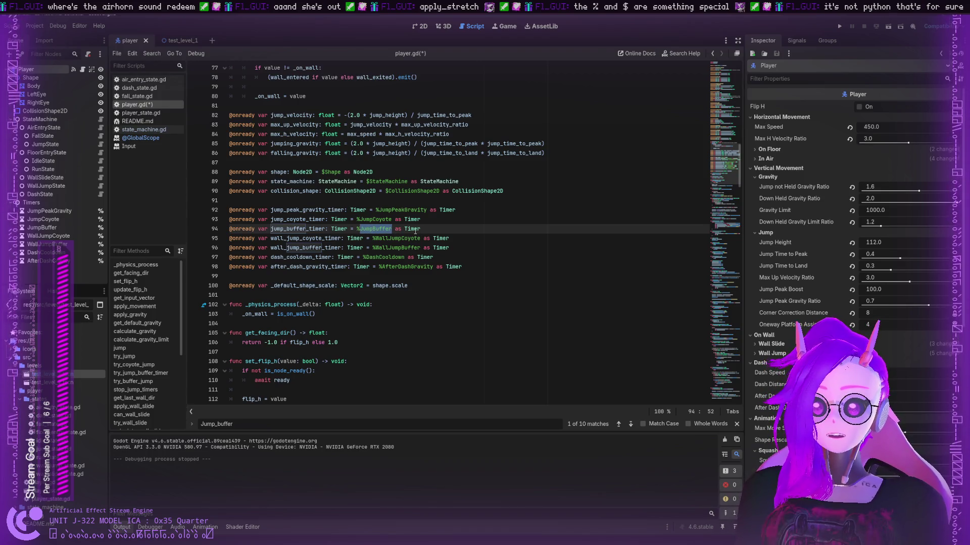
pyautogui.doubleClick(415, 230)
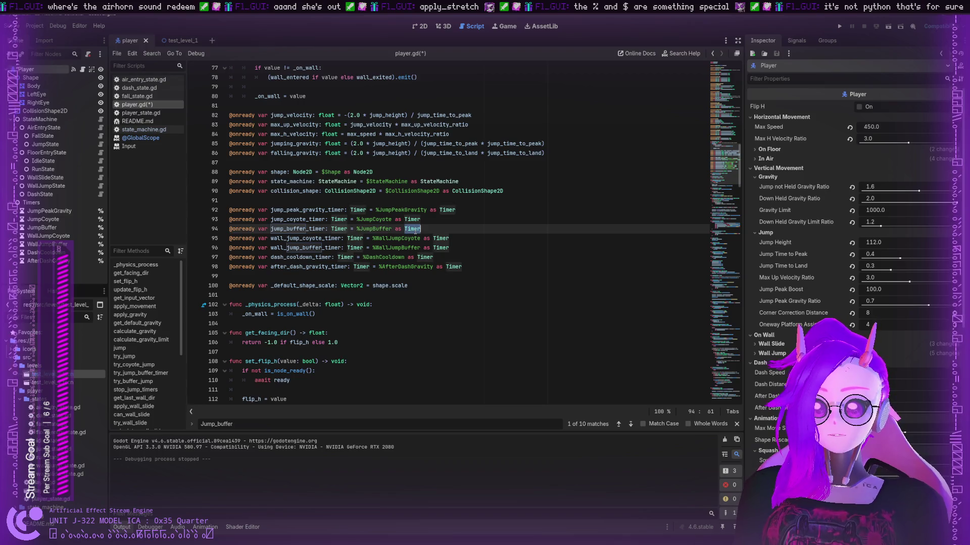
pyautogui.click(374, 238)
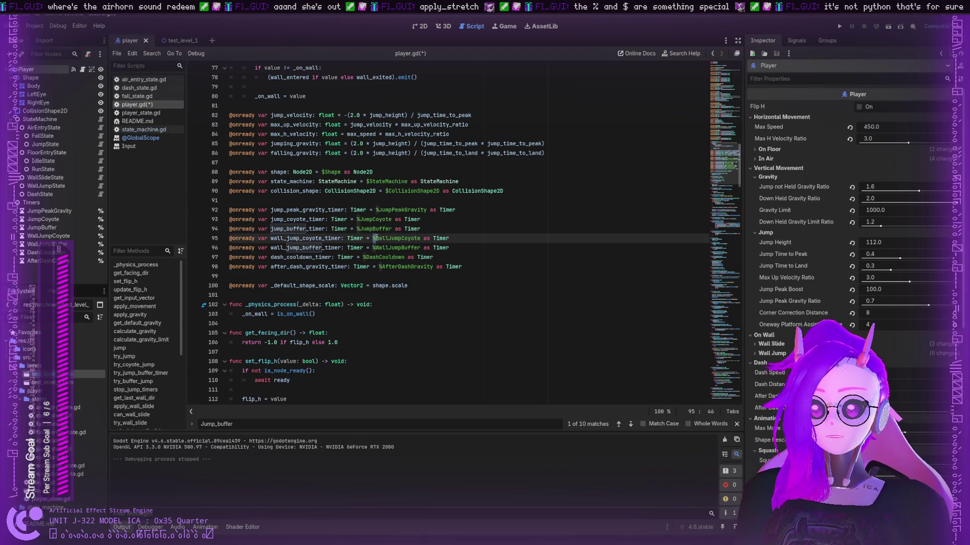
pyautogui.press('Right')
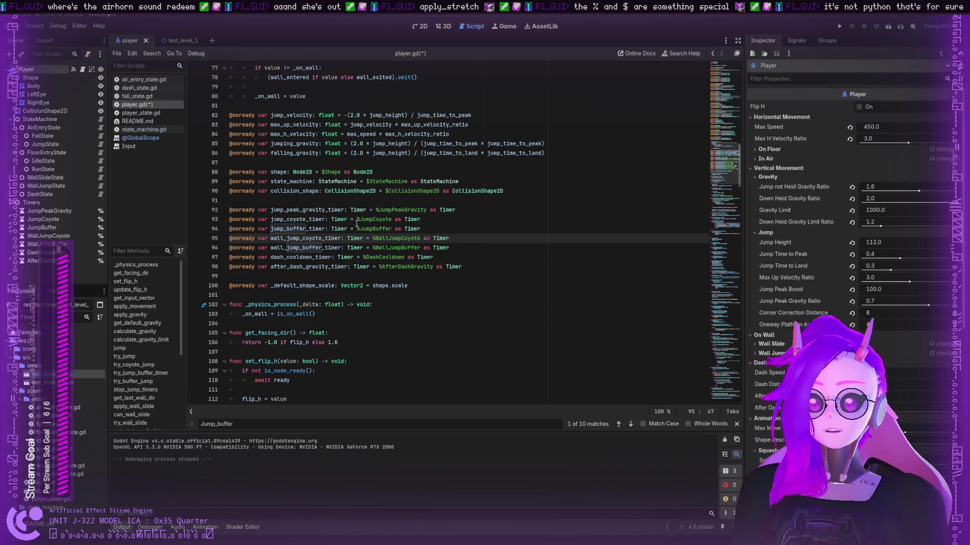
pyautogui.click(358, 220)
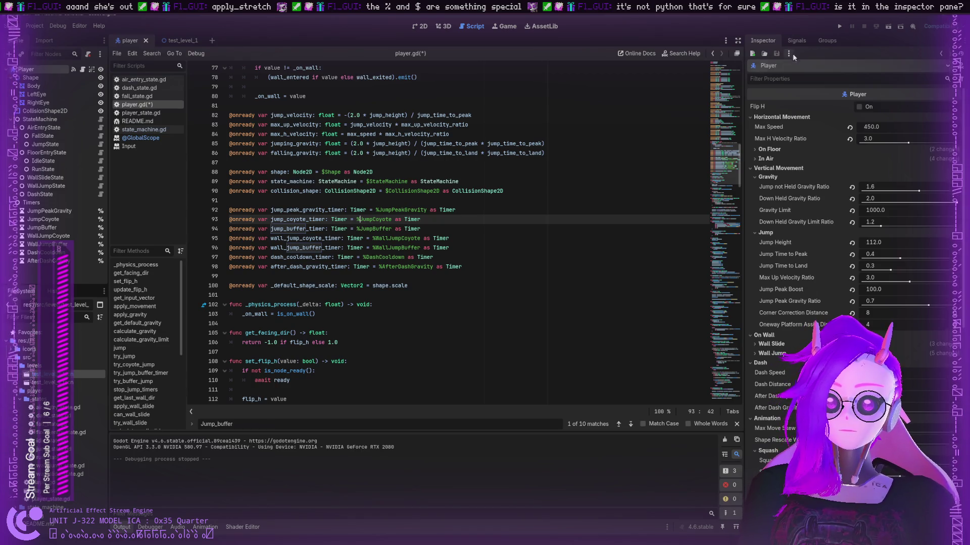
pyautogui.click(796, 41)
pyautogui.click(828, 40)
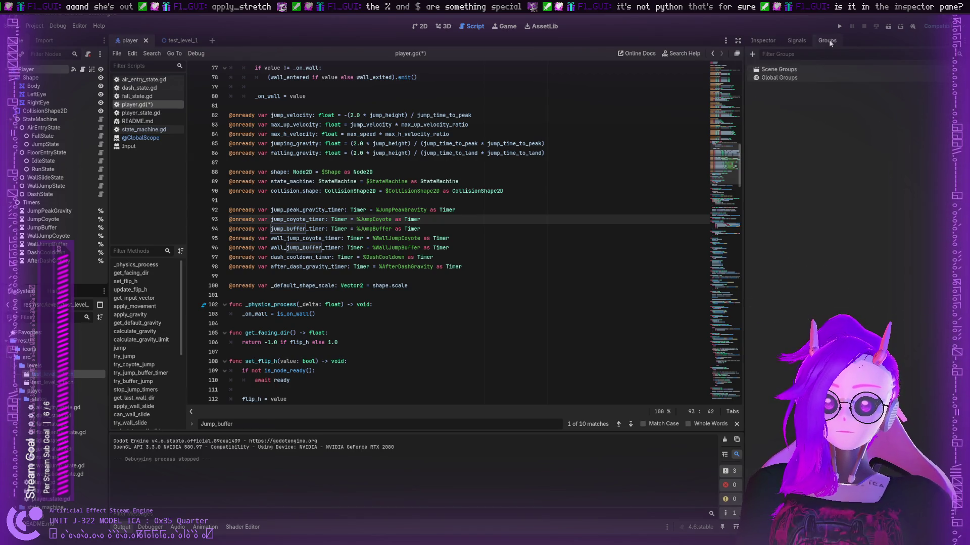
pyautogui.click(797, 44)
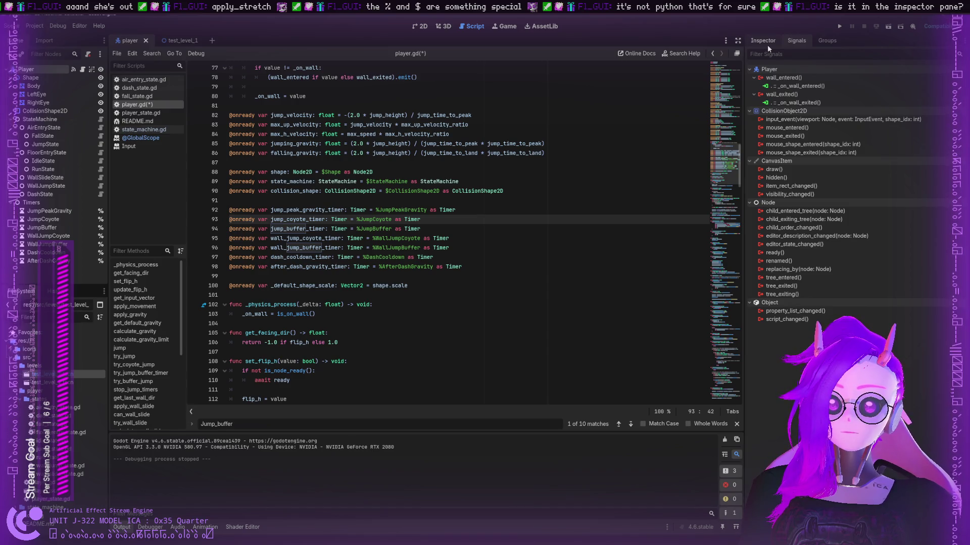
pyautogui.click(768, 44)
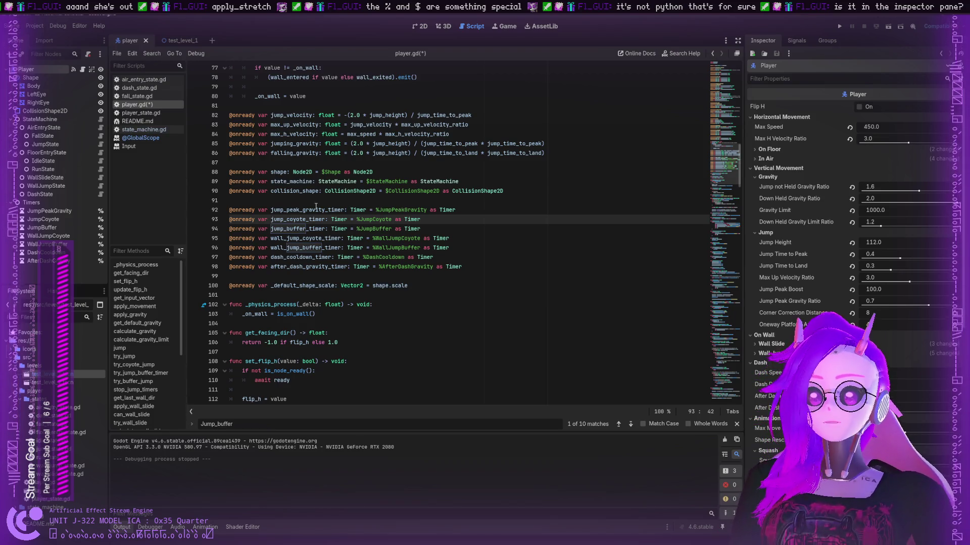
# - Inspect the JumpPeakGravity, Timers, Shape, StateMachine and Player nodes alongside their code references
pyautogui.doubleClick(331, 172)
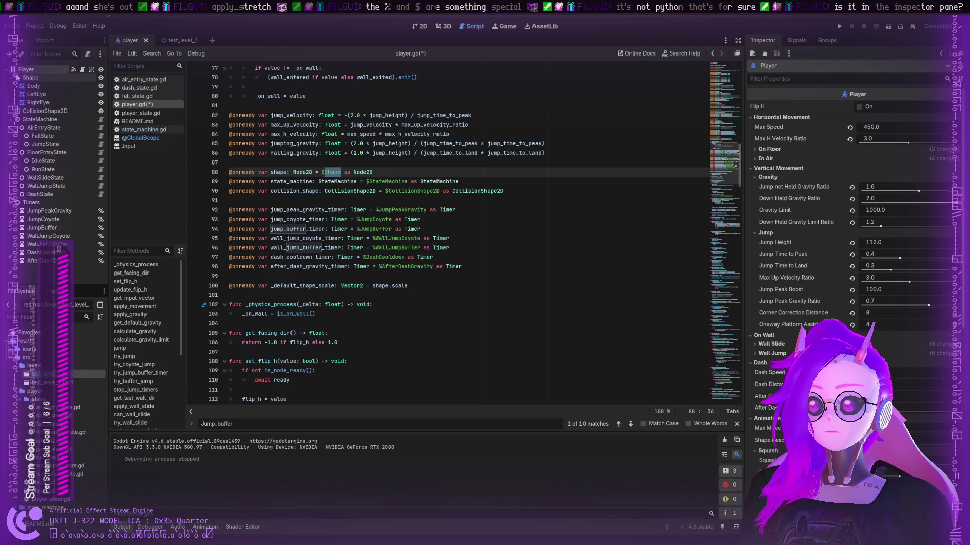
pyautogui.doubleClick(374, 221)
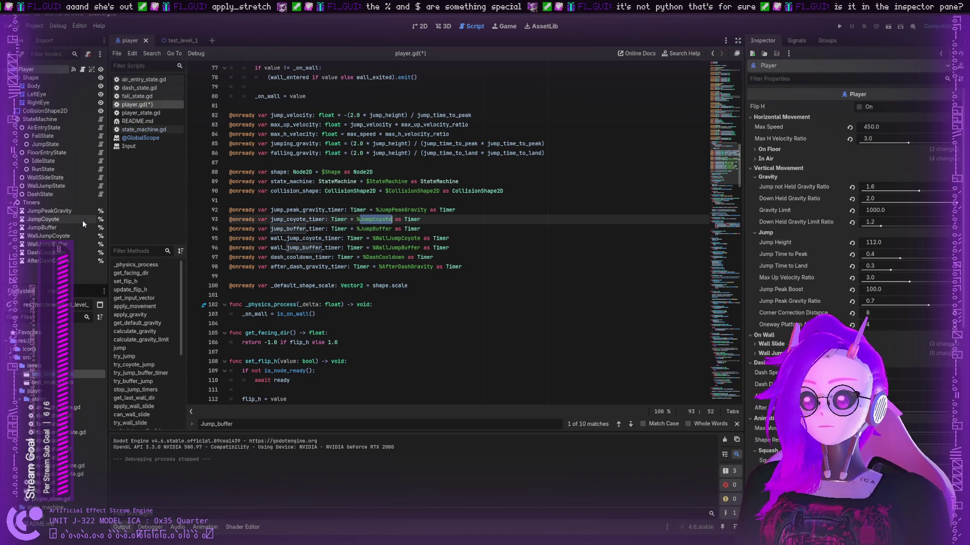
pyautogui.click(48, 211)
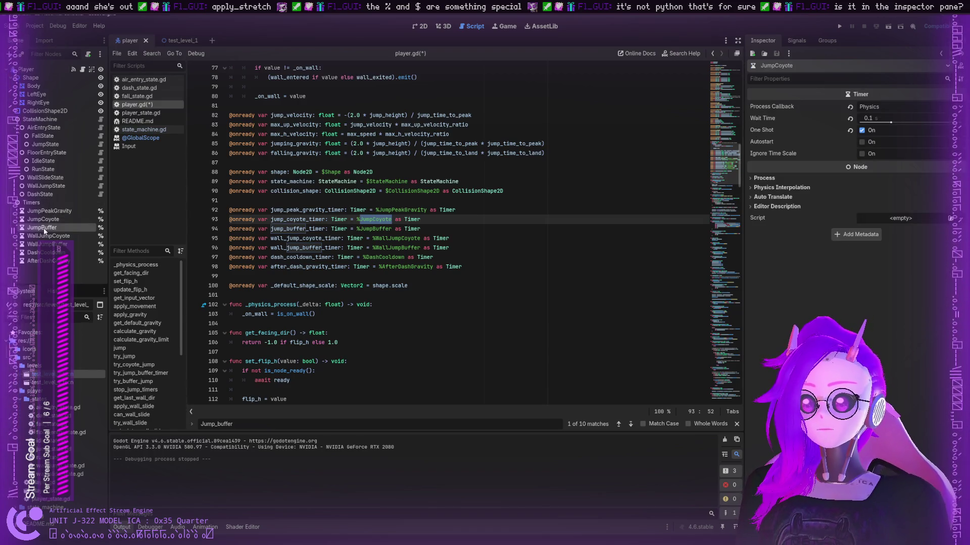
pyautogui.click(36, 204)
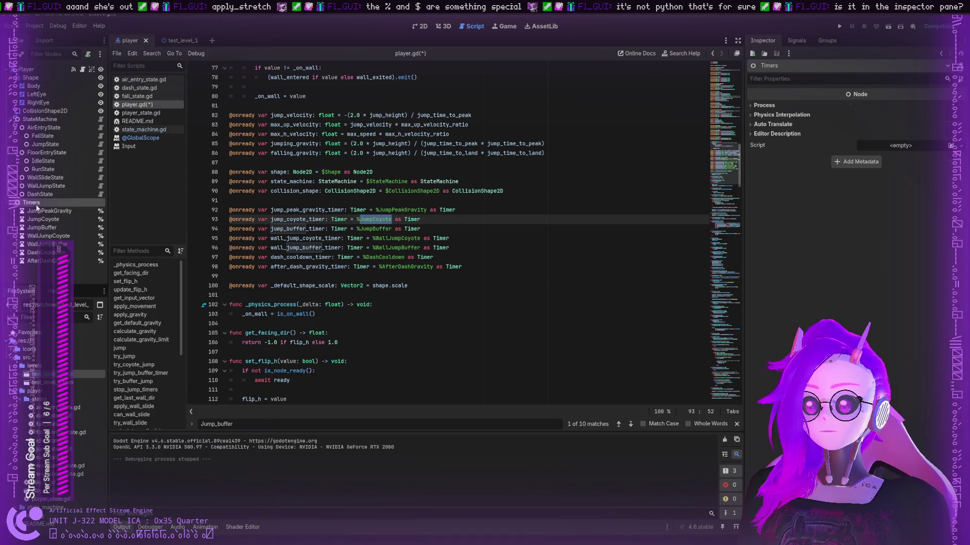
pyautogui.click(31, 78)
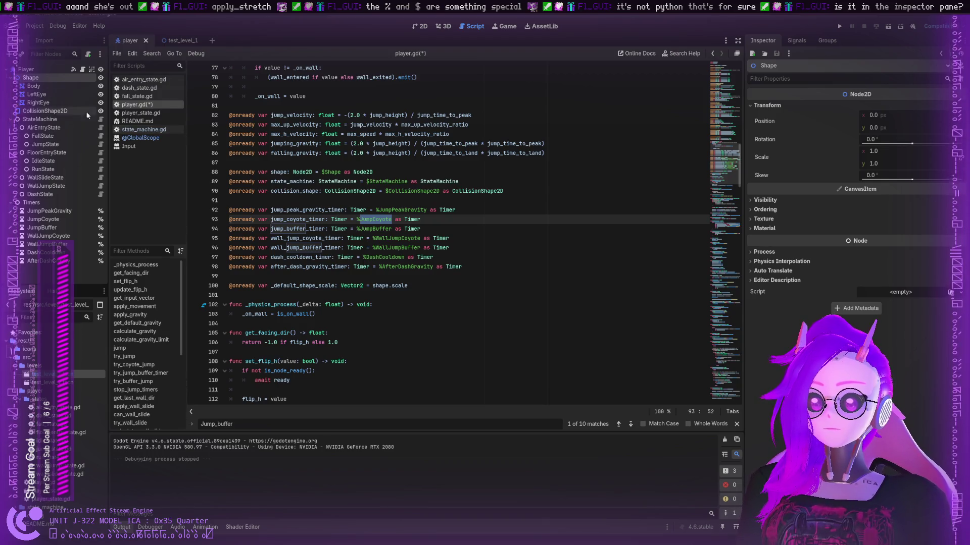
pyautogui.click(367, 181)
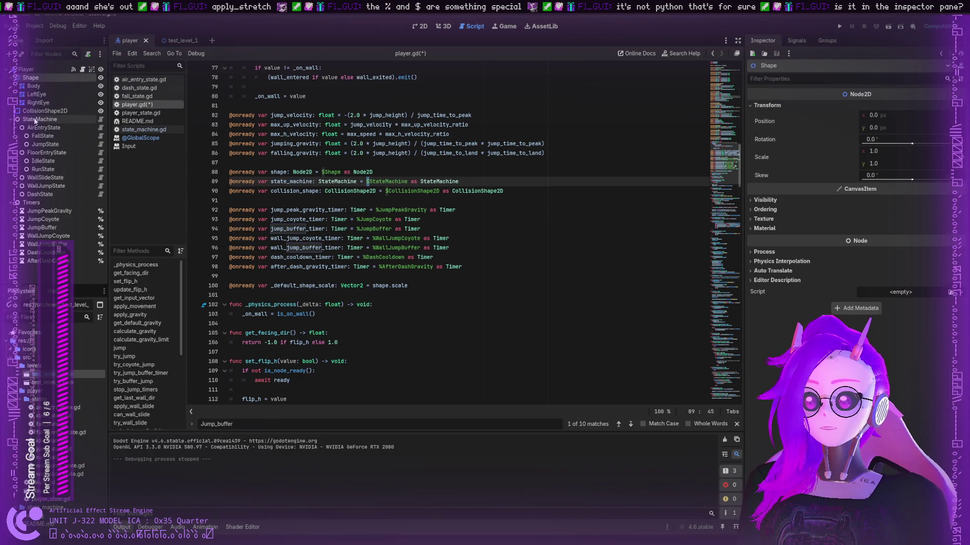
pyautogui.click(36, 119)
pyautogui.click(26, 69)
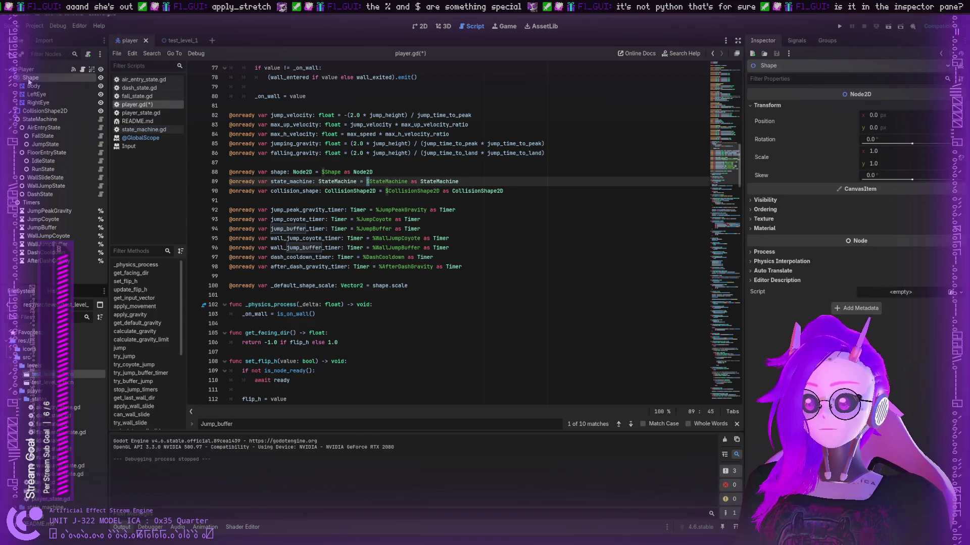
pyautogui.click(32, 203)
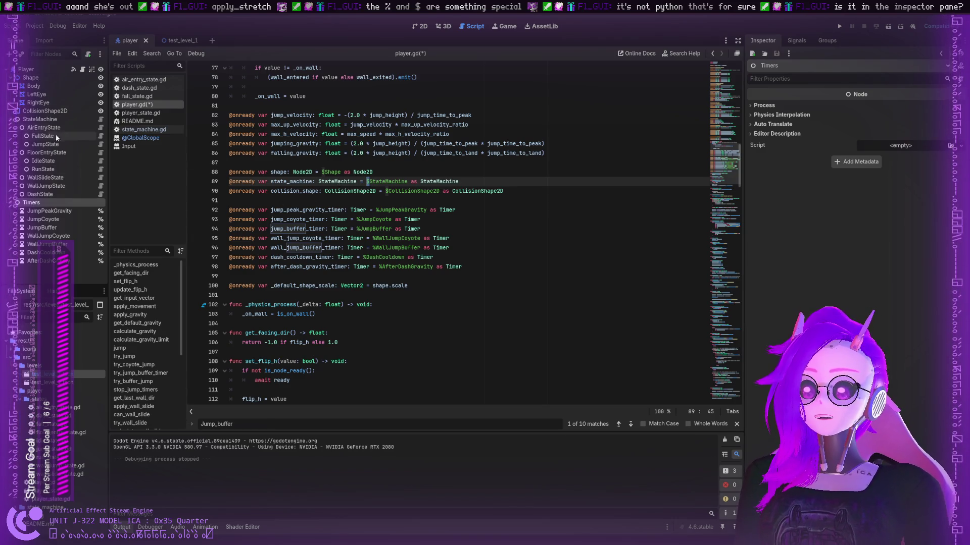
pyautogui.click(32, 121)
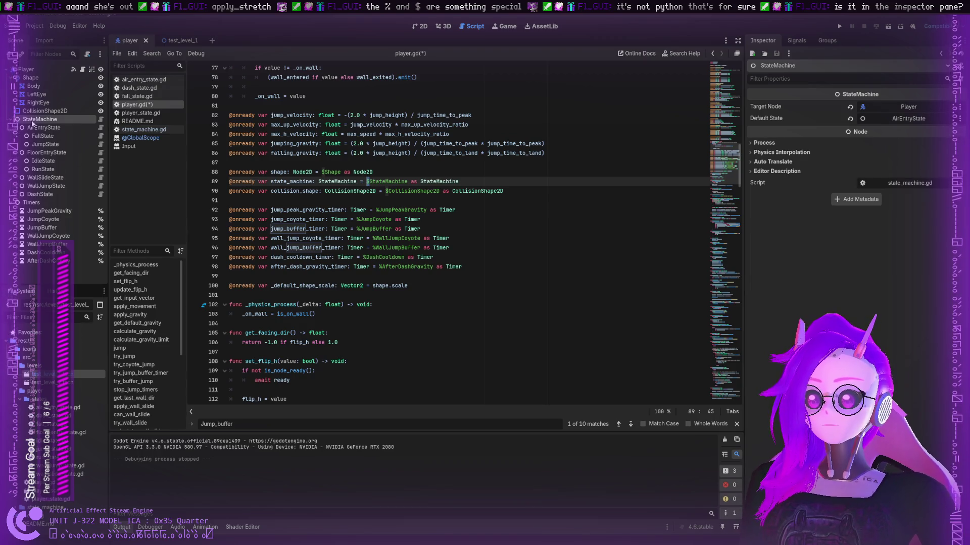
# - Inspect each timer (JumpCoyote, WallJumpCoyote, JumpBuffer, DashCooldown, AfterDashGravity, WallJumpBuffer), ending on JumpPeakGravity
pyautogui.click(43, 219)
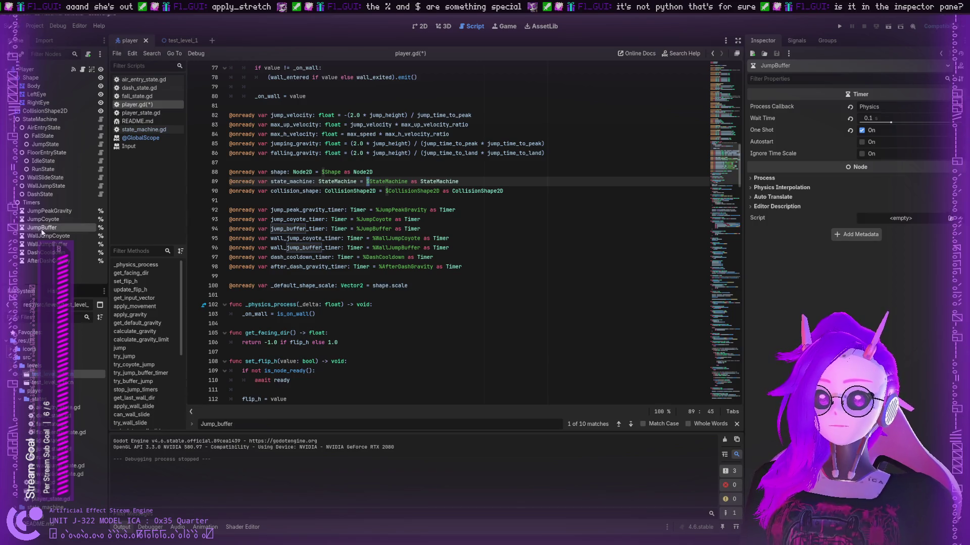
pyautogui.click(56, 236)
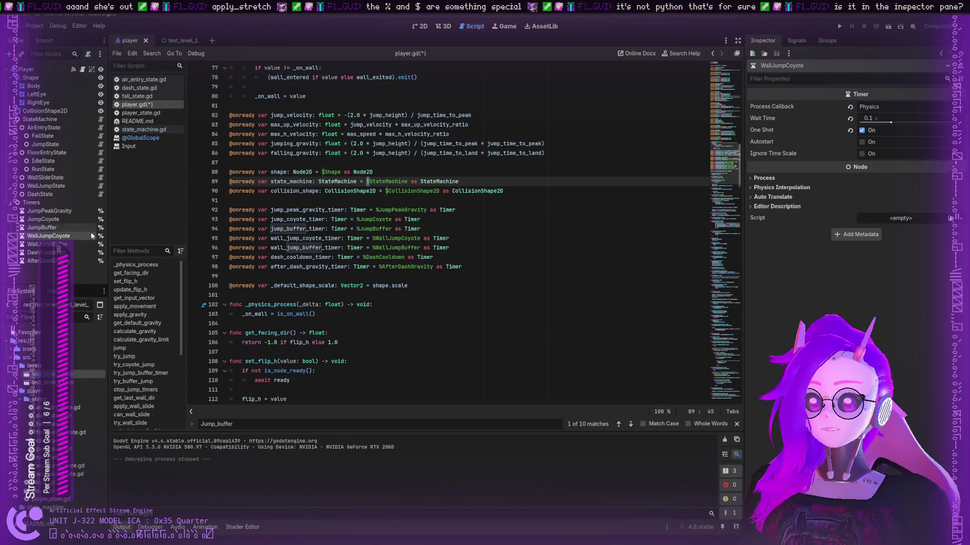
pyautogui.doubleClick(374, 229)
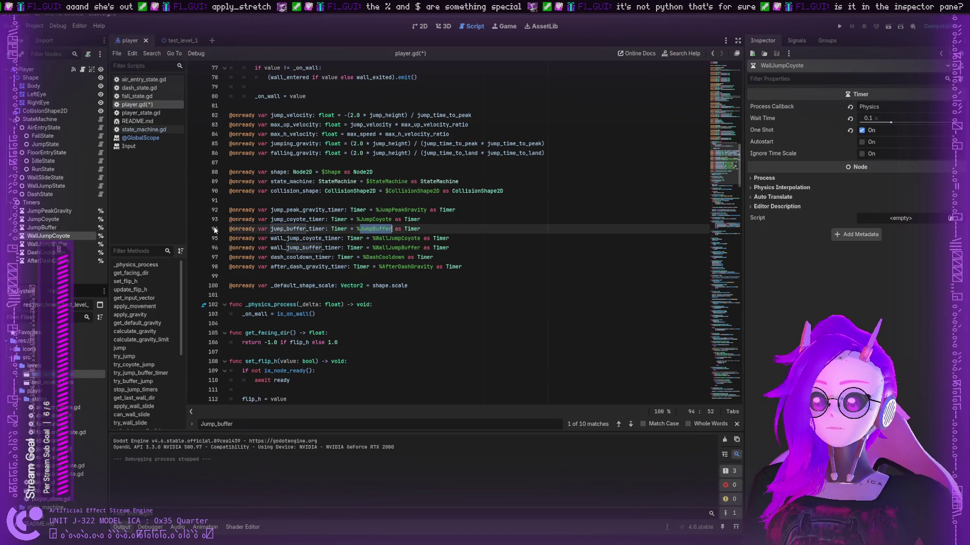
pyautogui.click(42, 227)
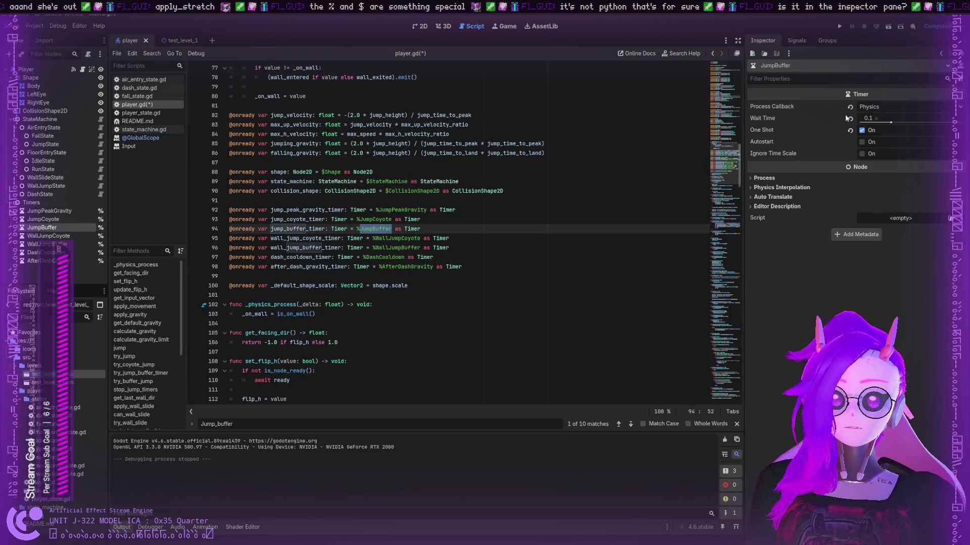
pyautogui.click(50, 220)
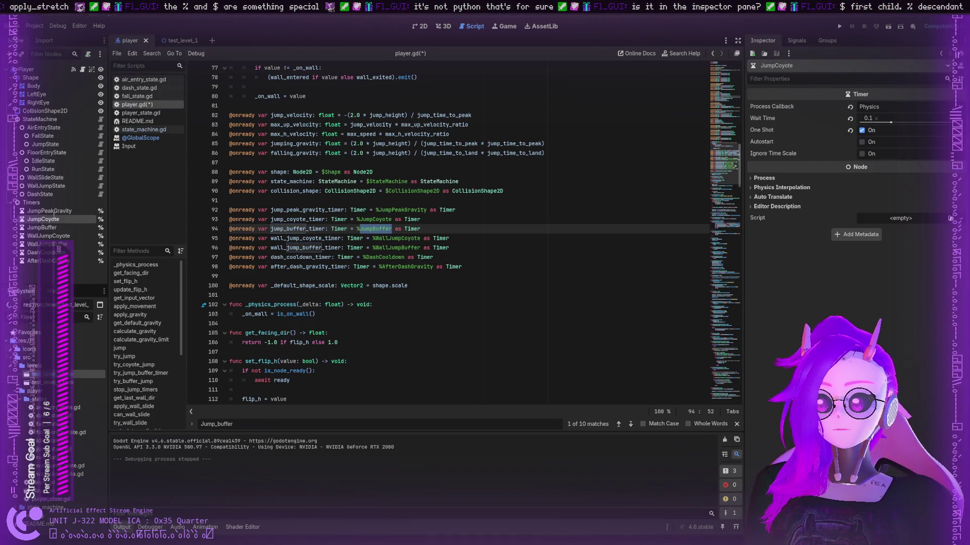
pyautogui.click(47, 211)
pyautogui.click(52, 244)
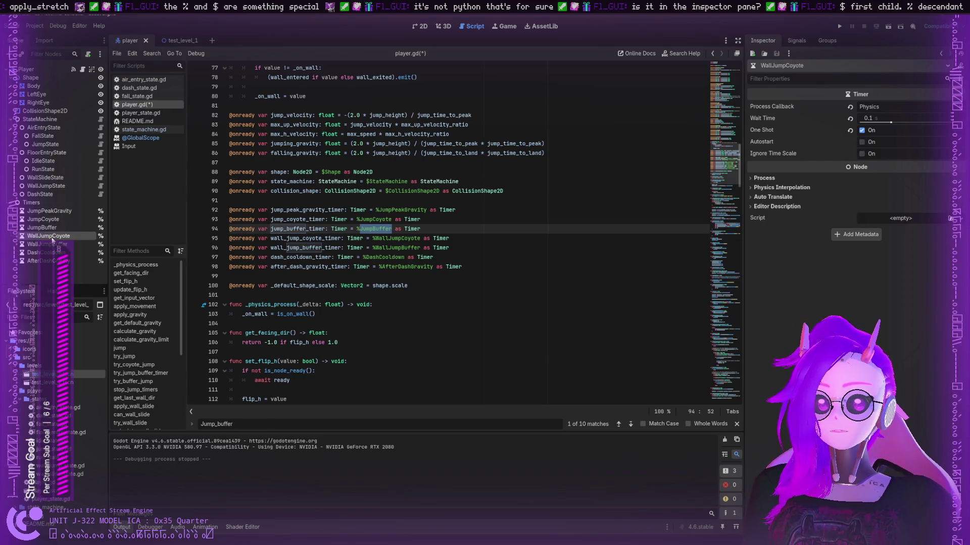
pyautogui.click(55, 252)
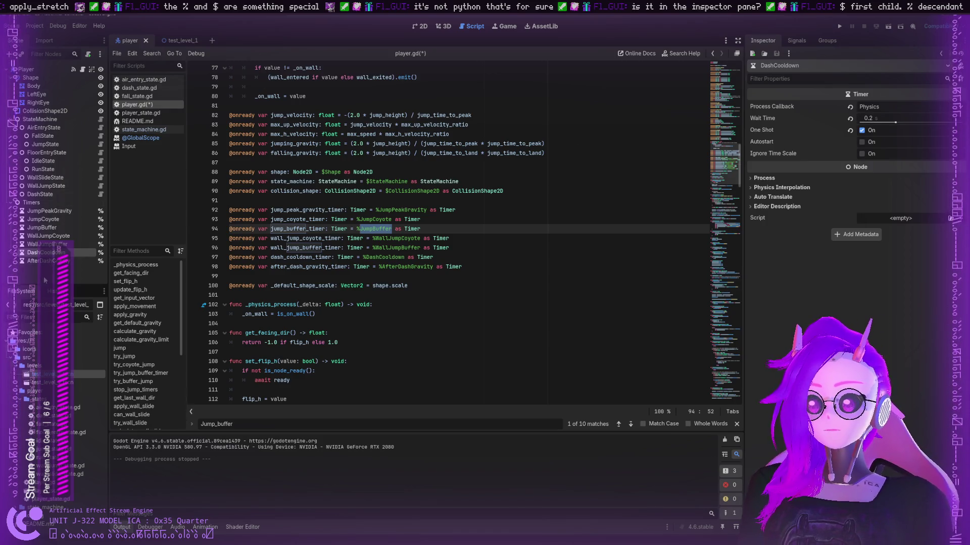
pyautogui.click(51, 260)
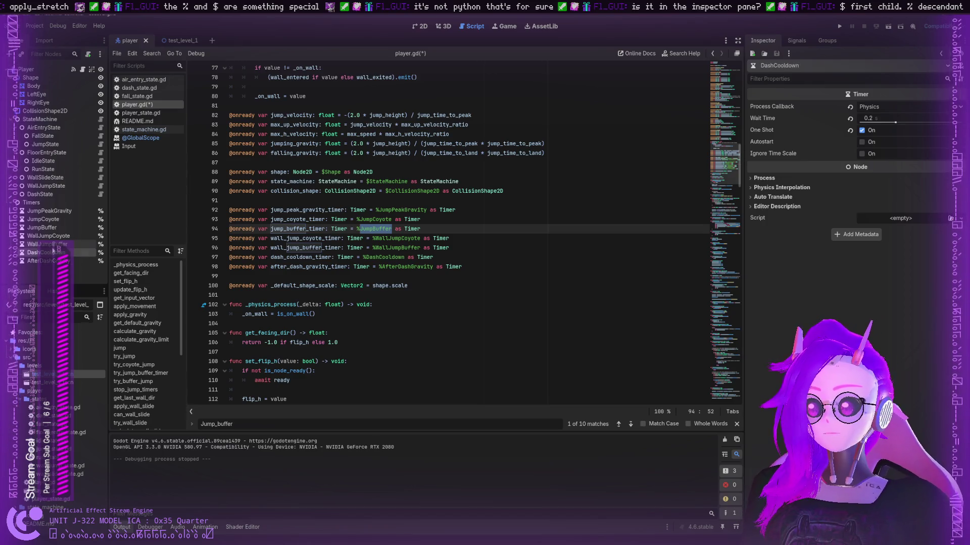
pyautogui.click(55, 245)
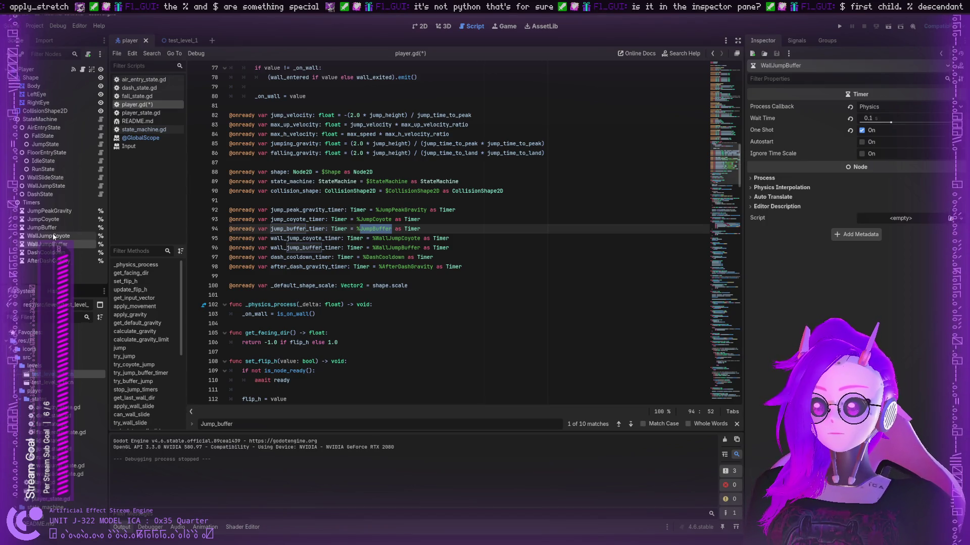
pyautogui.click(51, 228)
pyautogui.click(54, 212)
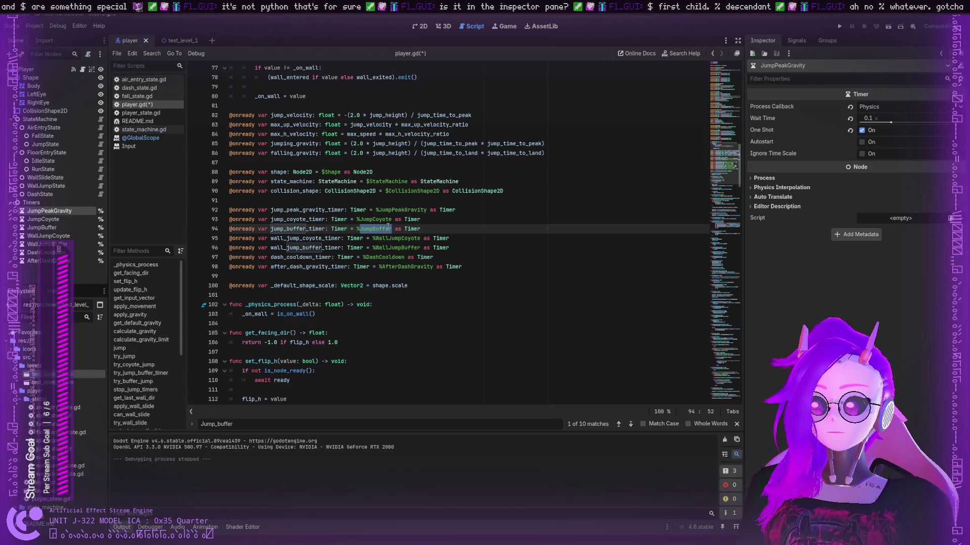
# - Advance to the third jump_buffer match and put the caret on jump_buffer_timer.start() at line 173
pyautogui.scroll(-2, 387, 228)
pyautogui.scroll(-1, 345, 218)
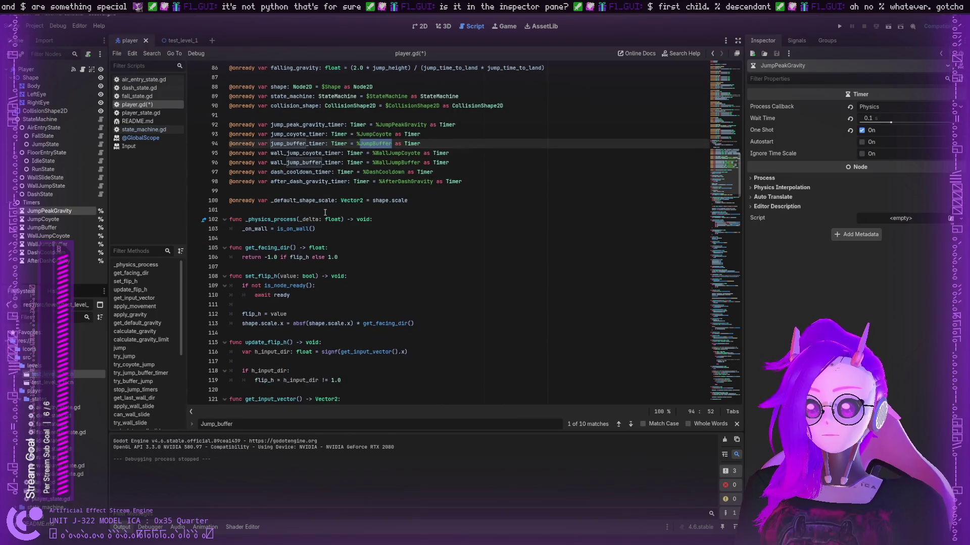
pyautogui.click(630, 427)
pyautogui.click(630, 427)
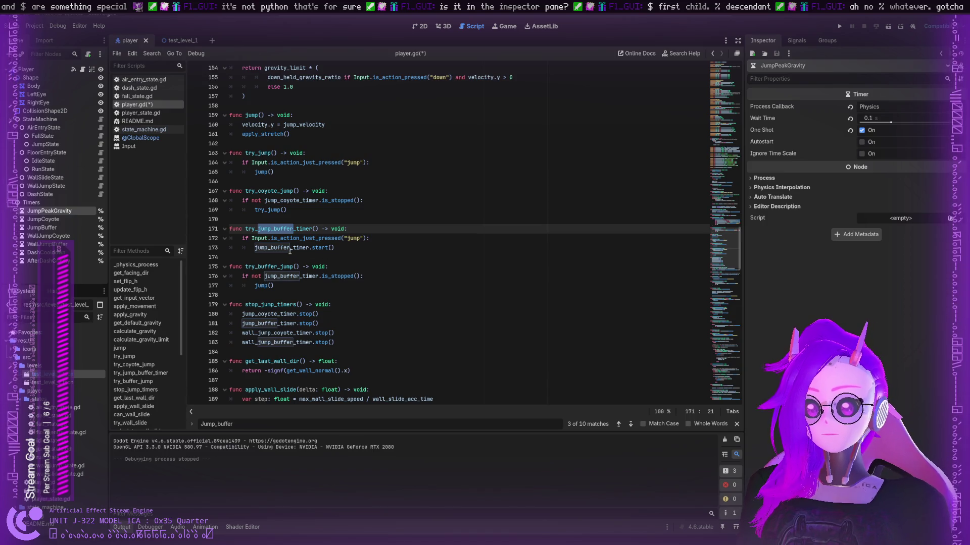
pyautogui.click(321, 247)
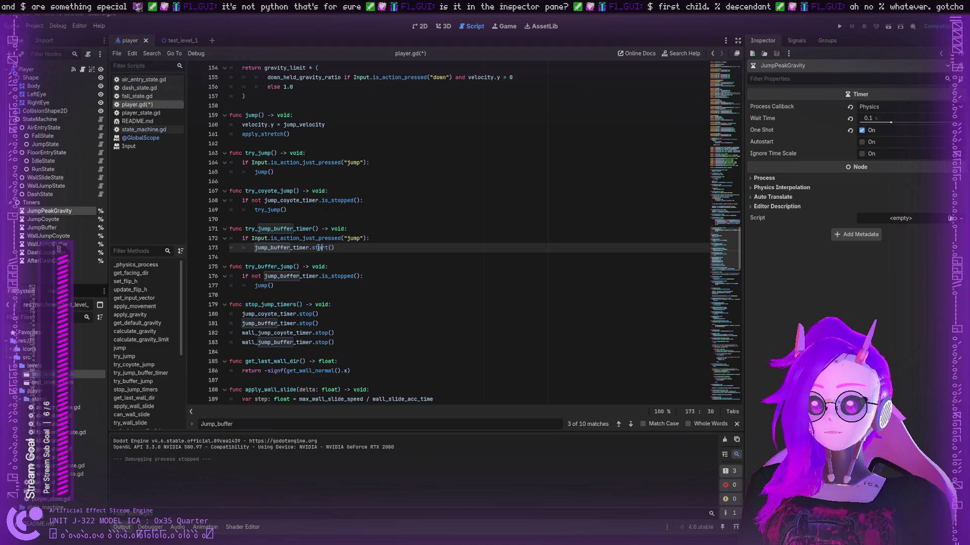
# - Open the Timer class reference for start() and scroll through its property and method descriptions
pyautogui.hotkey('alt', 'F1')
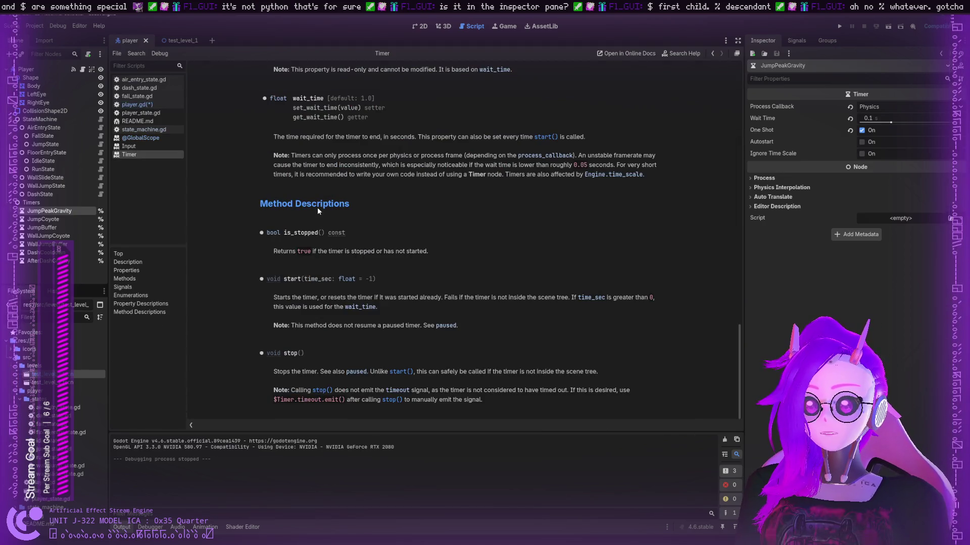
pyautogui.scroll(3, 316, 207)
pyautogui.scroll(4, 310, 212)
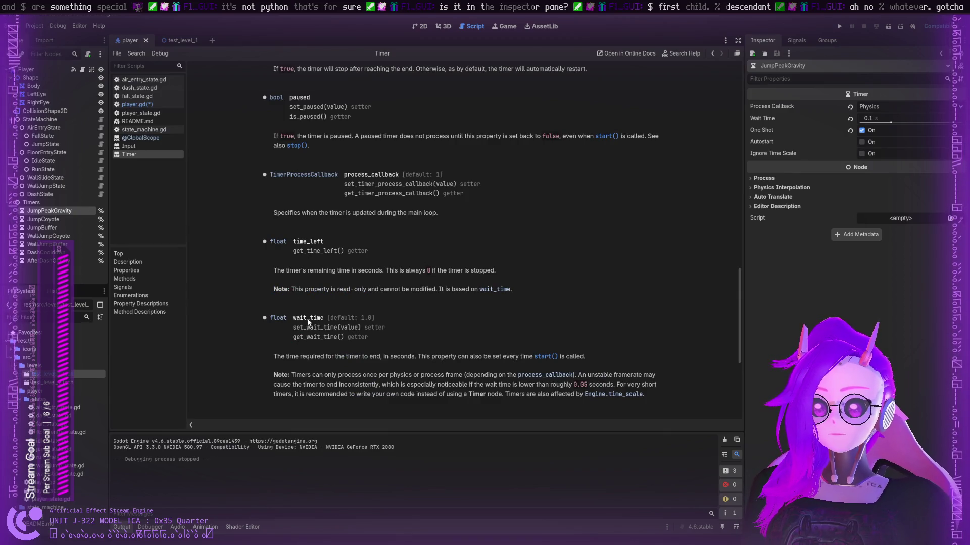
pyautogui.scroll(4, 308, 310)
pyautogui.scroll(8, 307, 289)
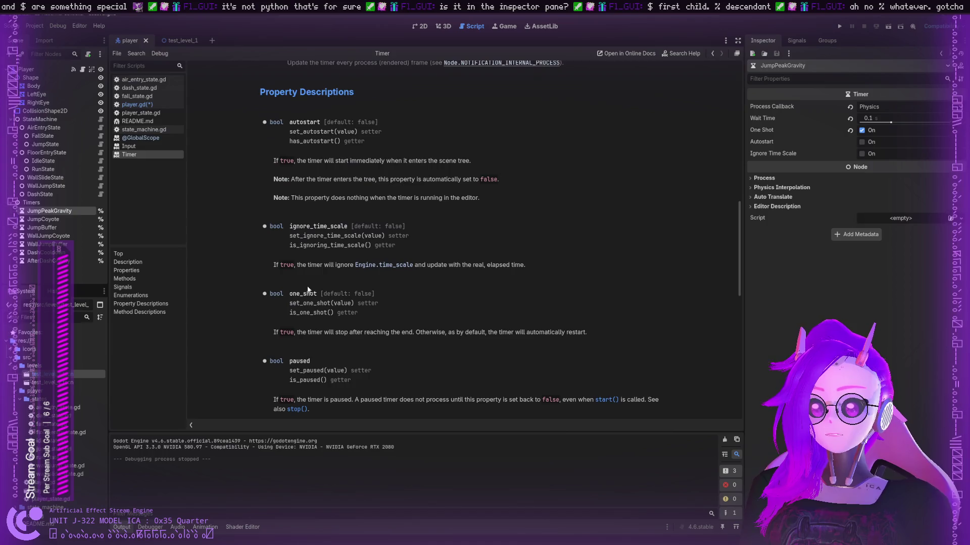
pyautogui.scroll(-7, 306, 289)
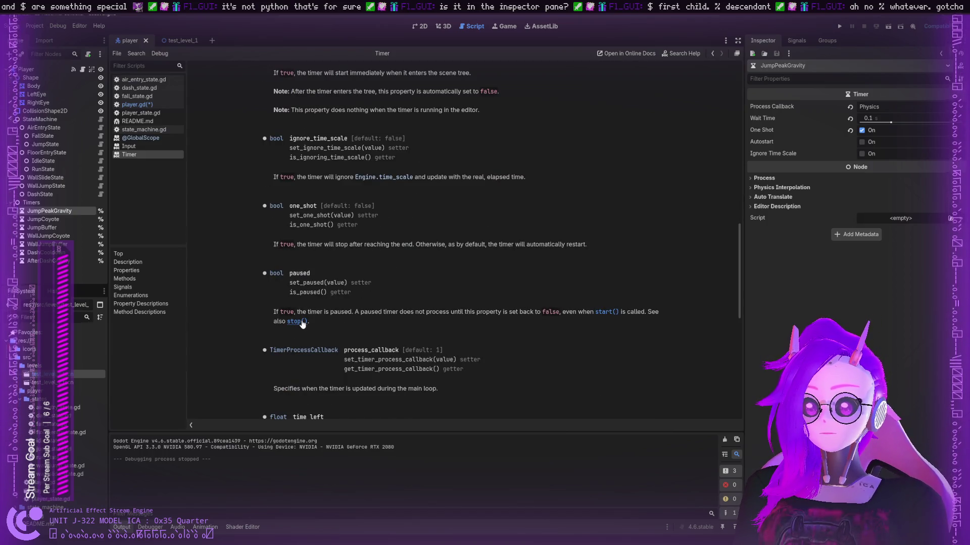
pyautogui.scroll(5, 302, 323)
pyautogui.scroll(-13, 300, 317)
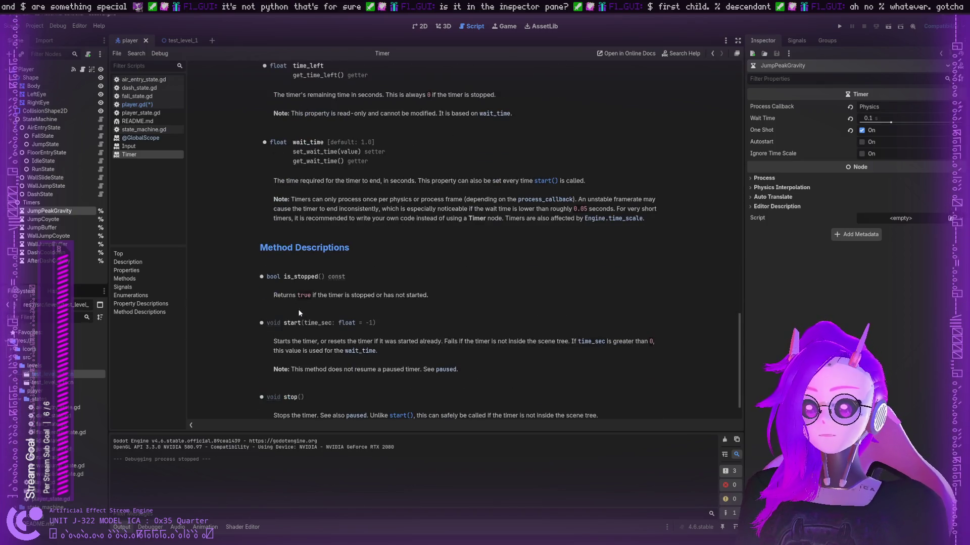
pyautogui.scroll(-1, 299, 313)
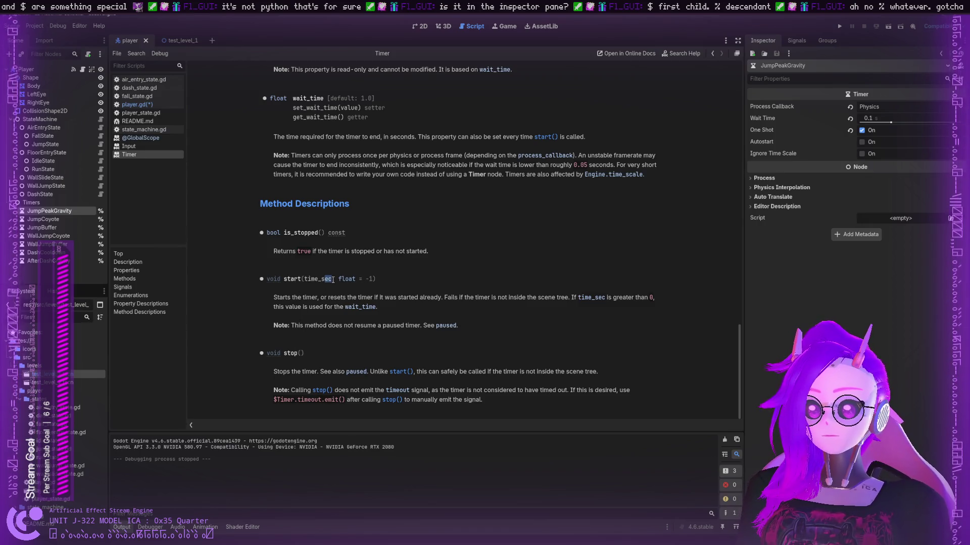
# - Highlight the start() passages on restarting the timer and not resuming paused timers
pyautogui.moveTo(333, 296); pyautogui.dragTo(349, 298)
pyautogui.click(363, 296)
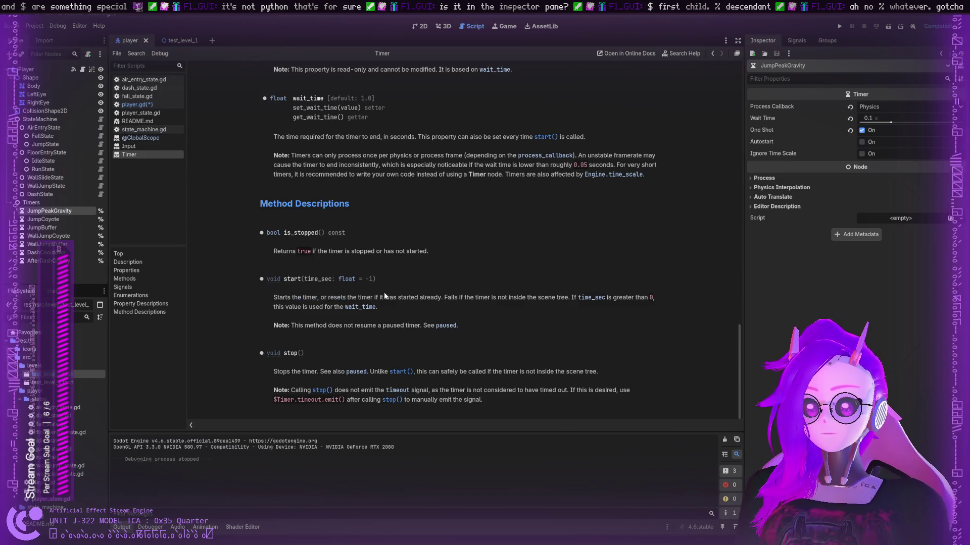
pyautogui.moveTo(458, 298)
pyautogui.mouseDown()
pyautogui.moveTo(632, 299)
pyautogui.moveTo(309, 308)
pyautogui.moveTo(343, 310)
pyautogui.moveTo(334, 310)
pyautogui.mouseUp()
pyautogui.click(334, 310)
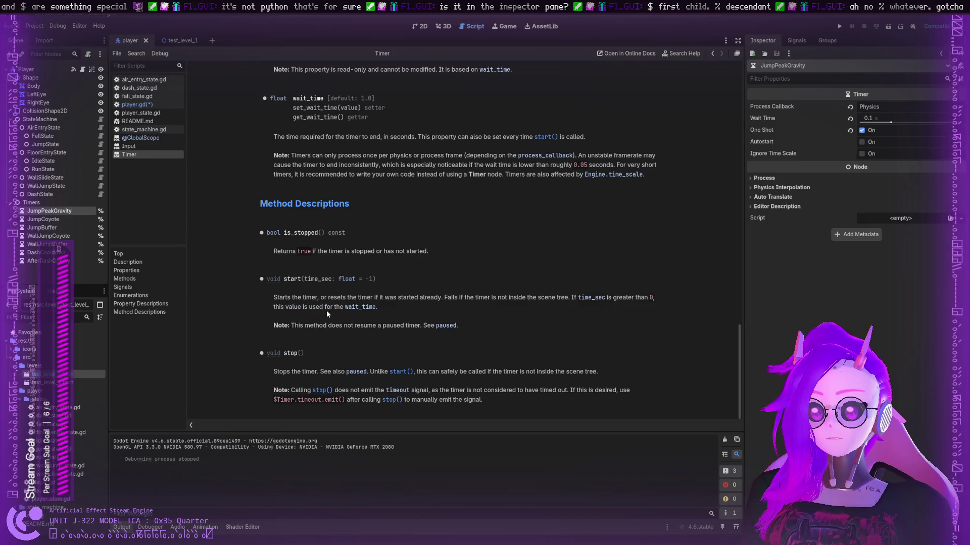
pyautogui.moveTo(294, 326); pyautogui.dragTo(430, 327)
pyautogui.click(429, 327)
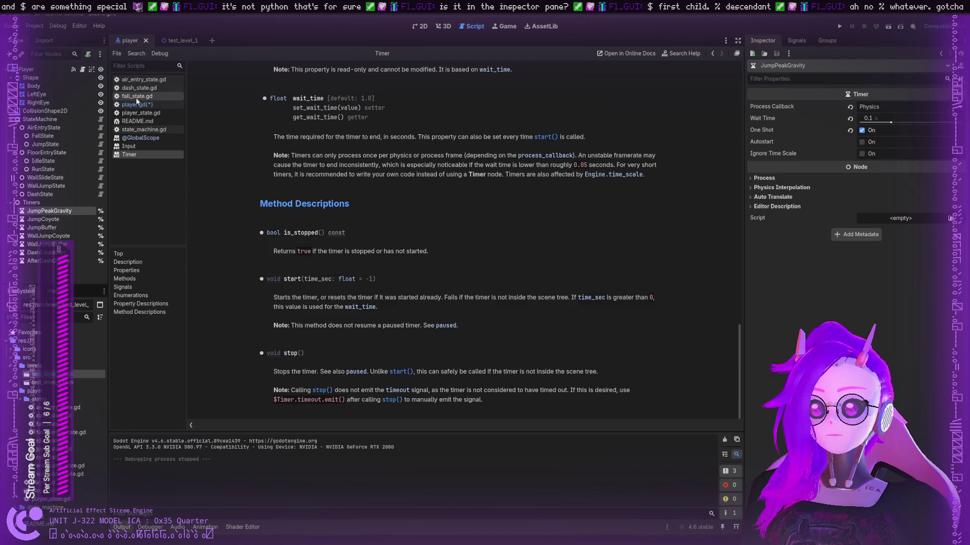
pyautogui.click(137, 103)
# - Highlight every use of jump_coyote_timer, jump_buffer_timer, wall_jump_coyote_timer and wall_jump_buffer_timer
pyautogui.scroll(-2, 275, 244)
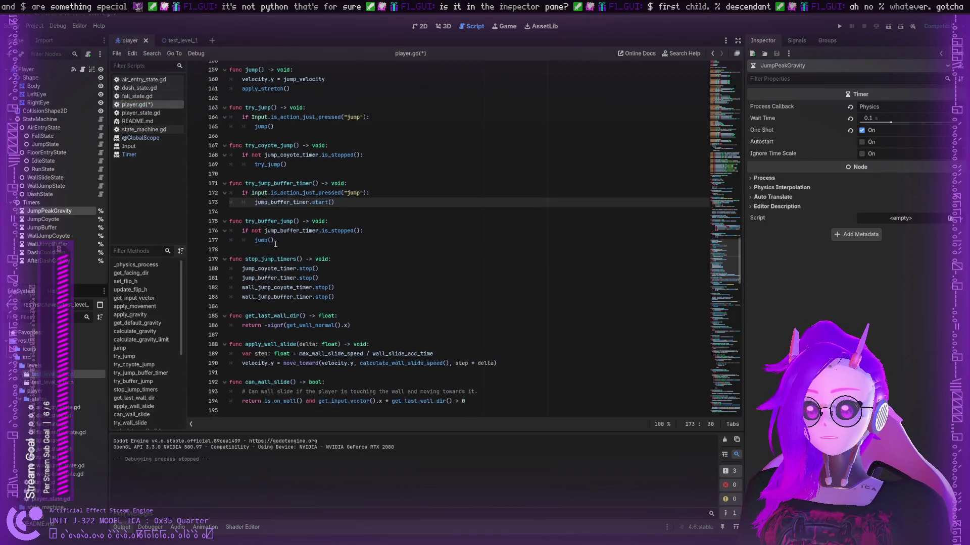
pyautogui.scroll(-2, 276, 244)
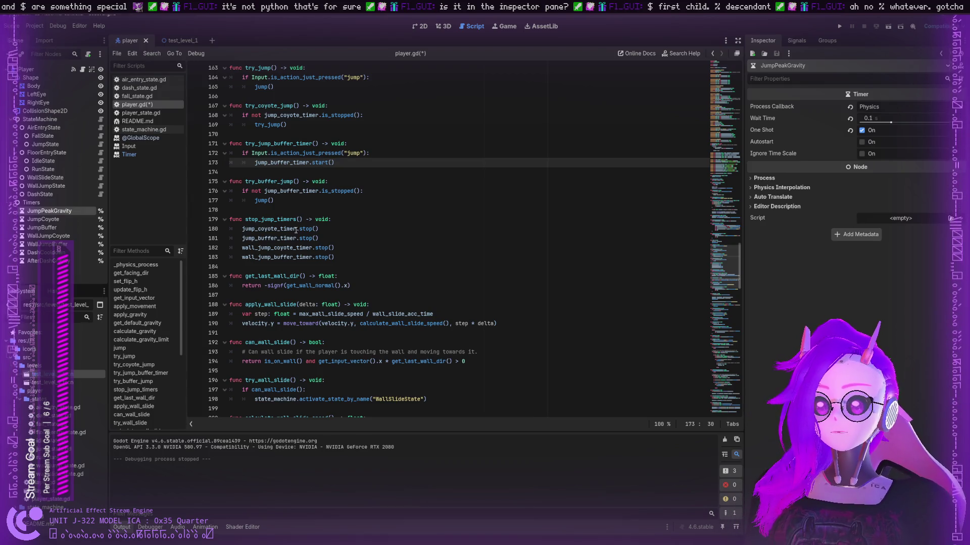
pyautogui.doubleClick(296, 231)
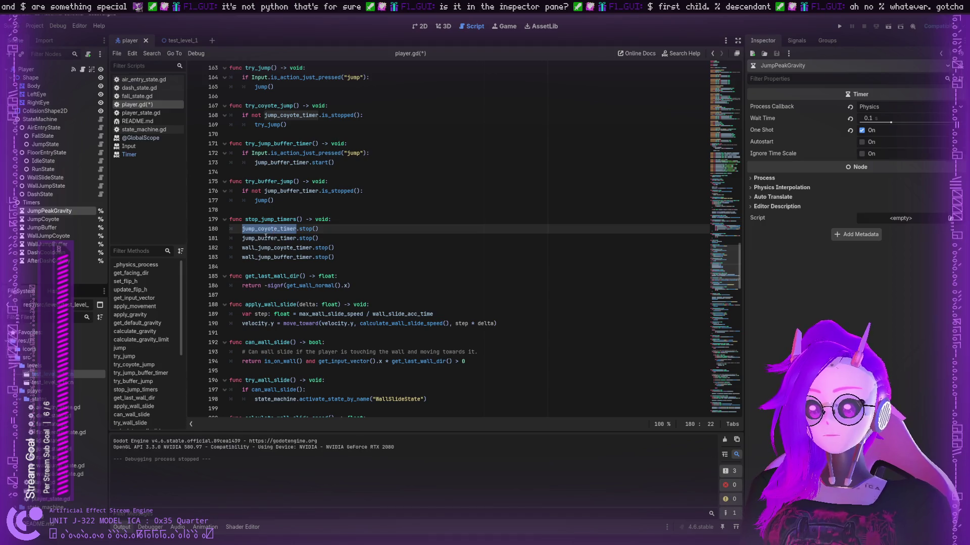
pyautogui.doubleClick(263, 238)
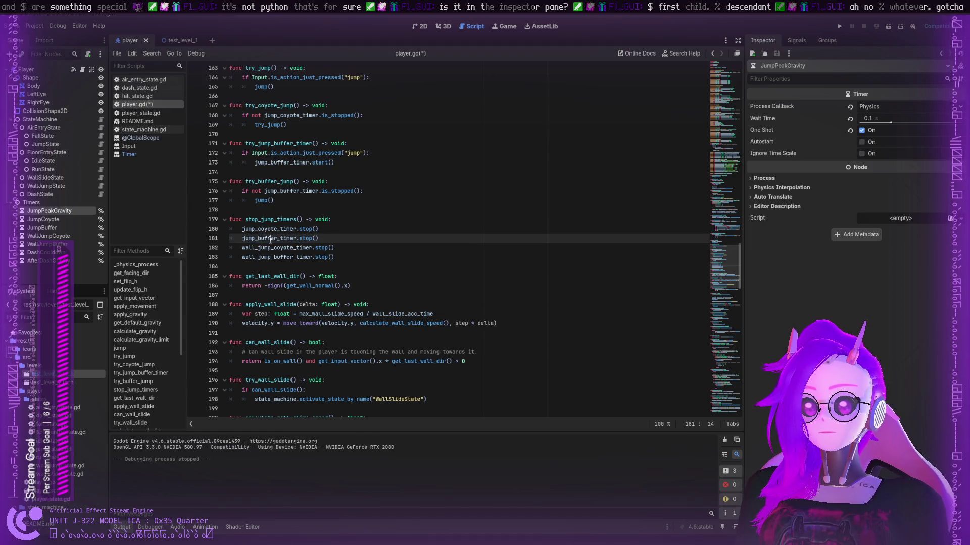
pyautogui.click(261, 248)
pyautogui.doubleClick(261, 248)
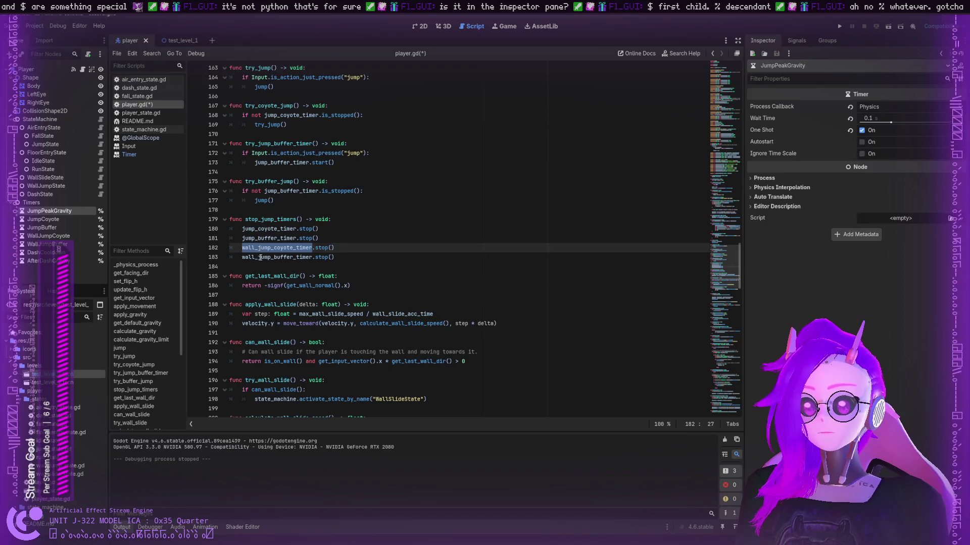
pyautogui.doubleClick(260, 257)
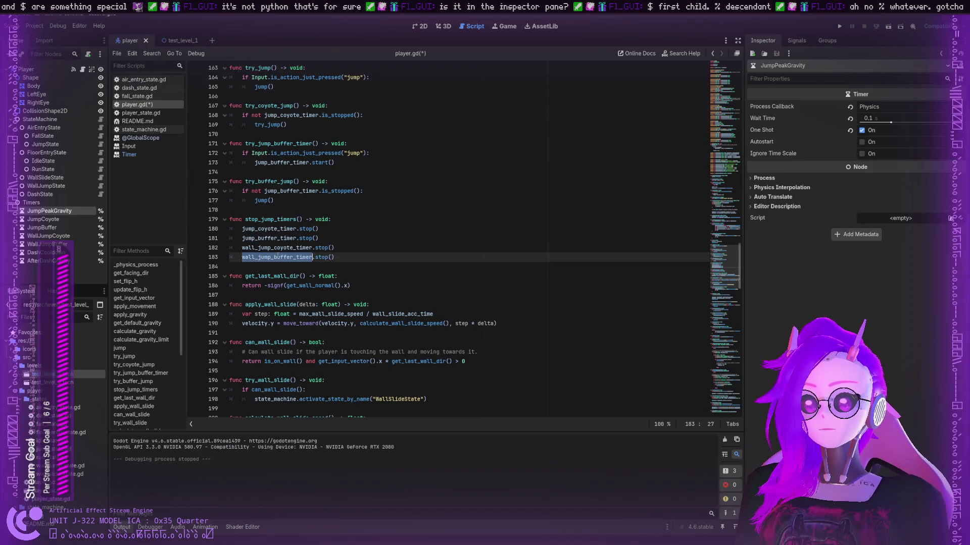
pyautogui.doubleClick(259, 229)
pyautogui.doubleClick(276, 247)
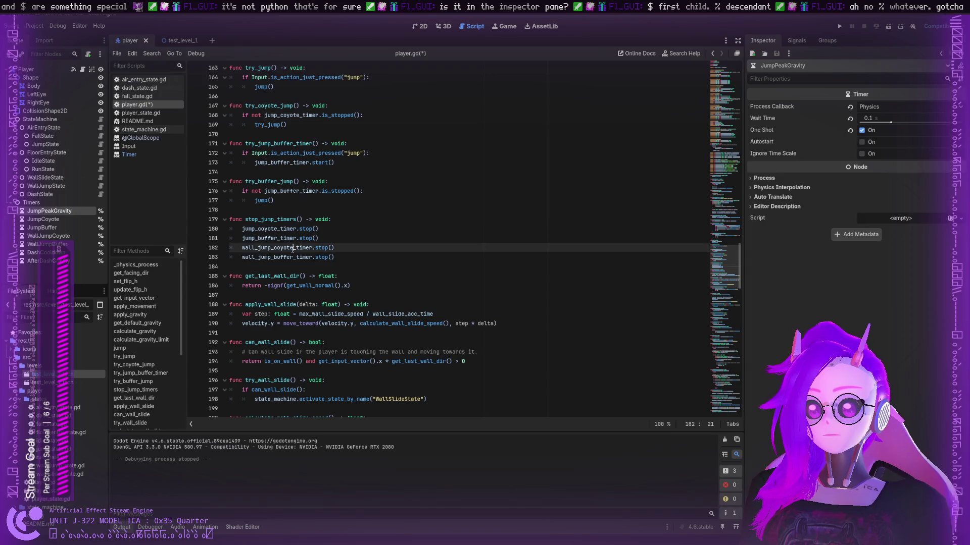
# - Highlight get_last_wall_dir and its get_wall_normal call to trace the wall direction logic
pyautogui.doubleClick(279, 276)
pyautogui.scroll(-1, 278, 277)
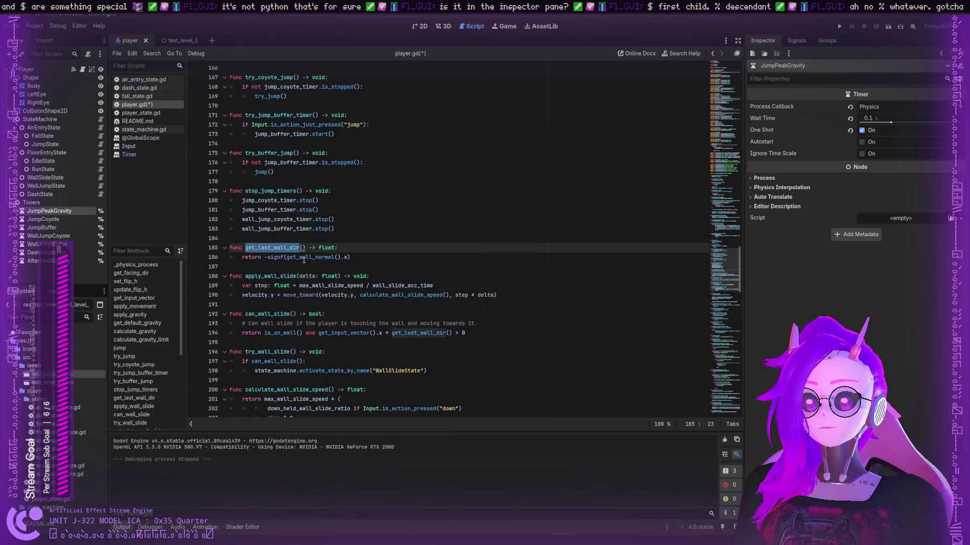
pyautogui.doubleClick(304, 257)
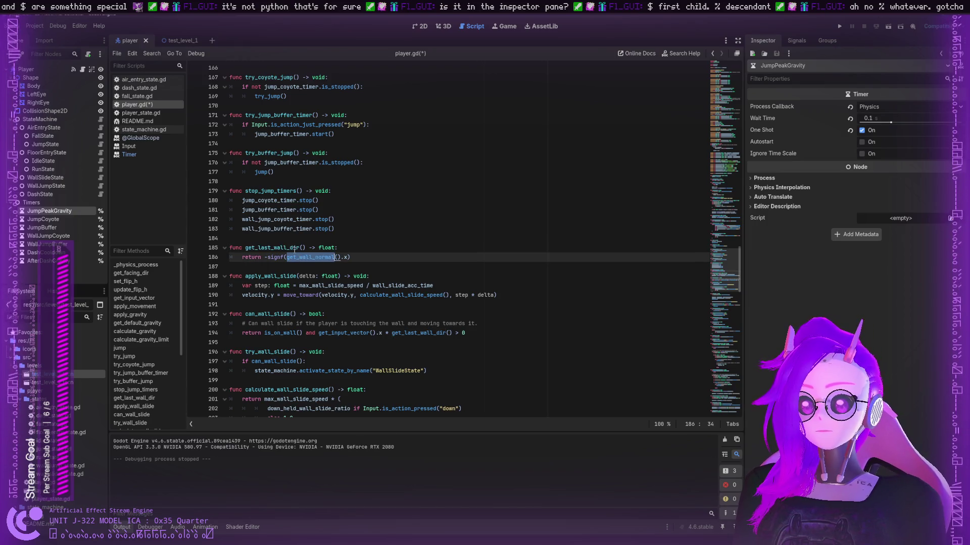
pyautogui.doubleClick(293, 248)
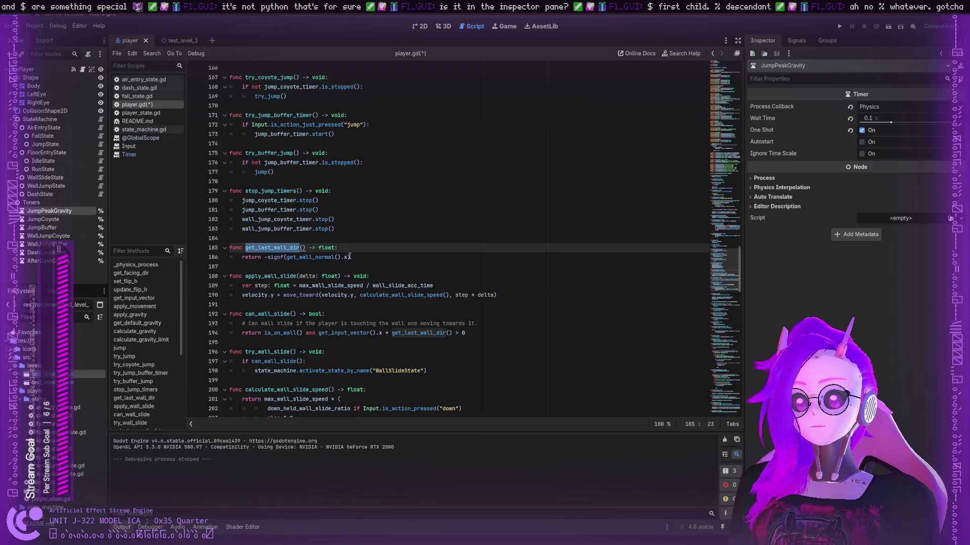
pyautogui.scroll(-1, 298, 247)
pyautogui.doubleClick(265, 248)
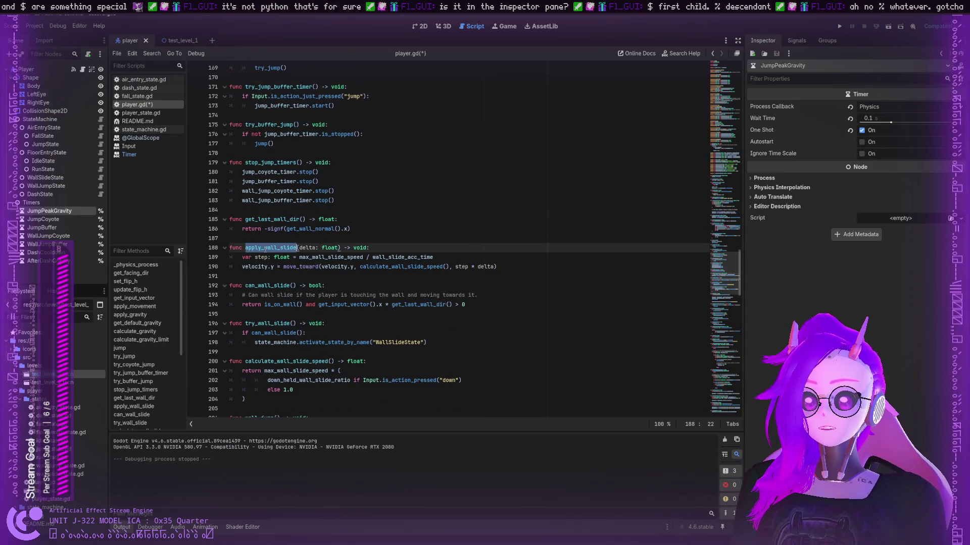
pyautogui.doubleClick(283, 285)
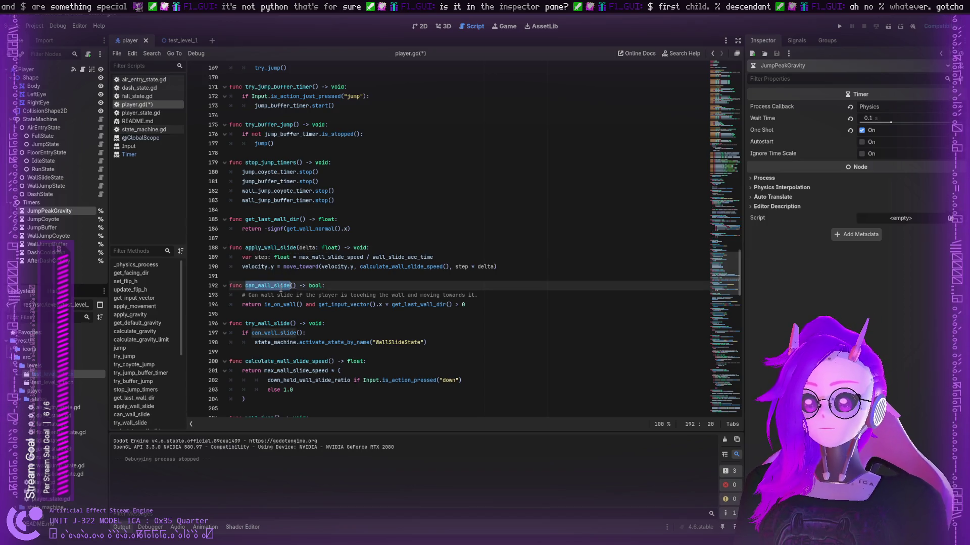
pyautogui.scroll(-2, 278, 268)
pyautogui.click(298, 248)
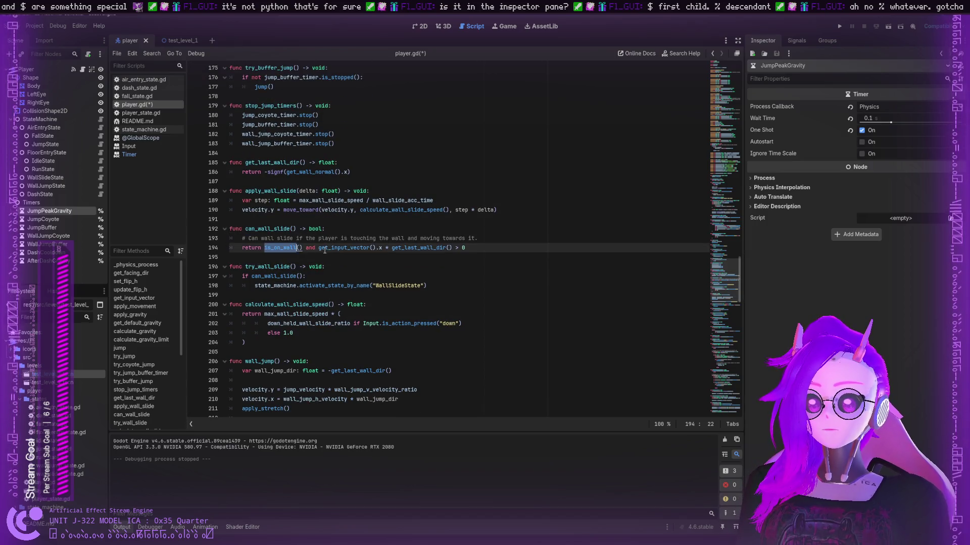
pyautogui.doubleClick(336, 248)
pyautogui.click(408, 248)
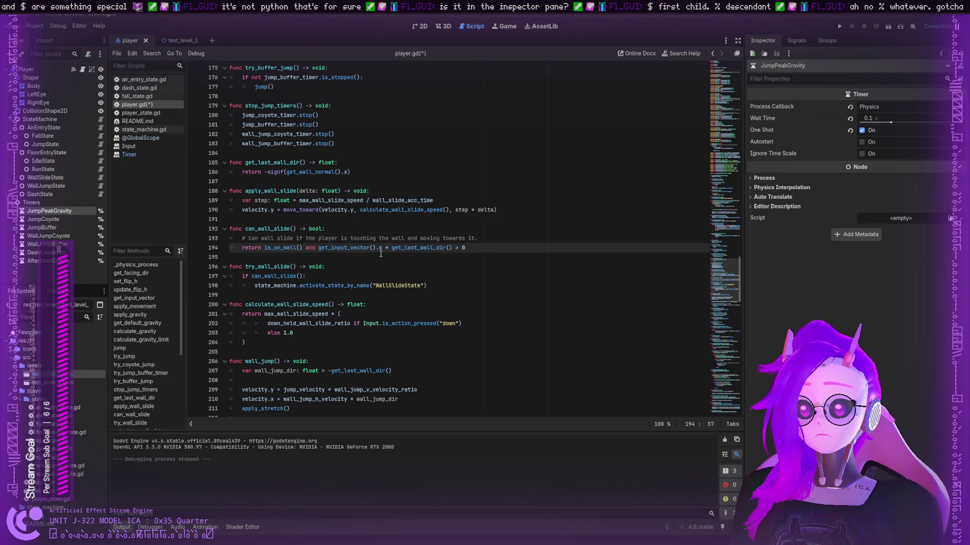
pyautogui.doubleClick(424, 248)
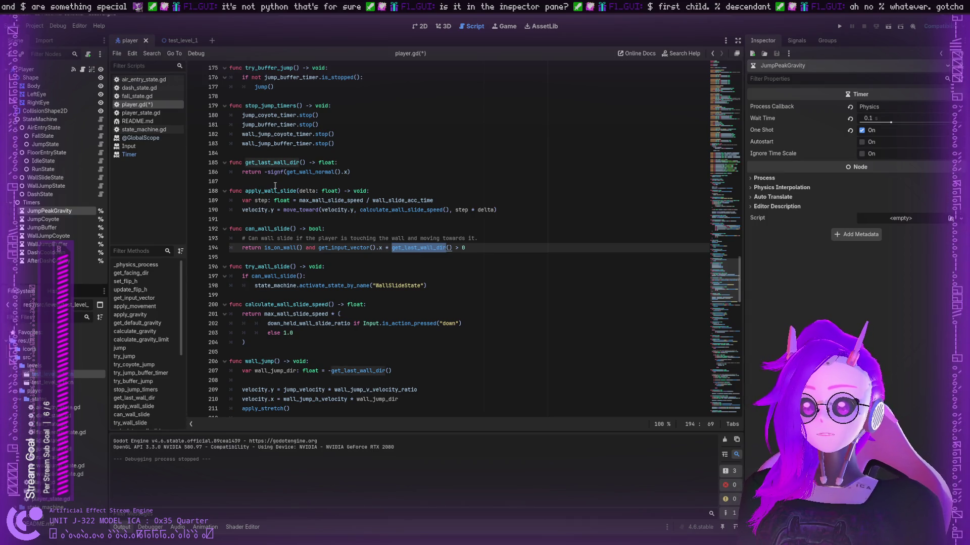
pyautogui.doubleClick(307, 173)
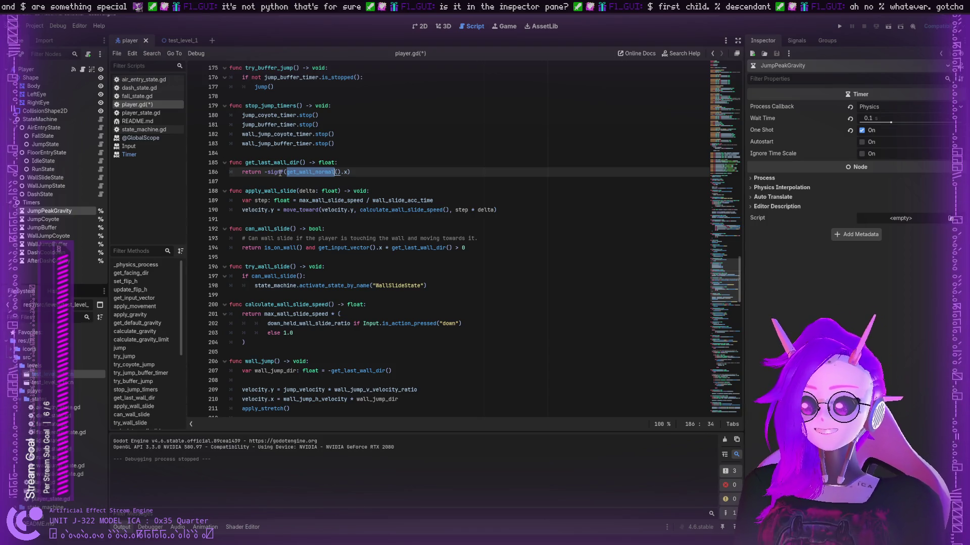
pyautogui.click(273, 177)
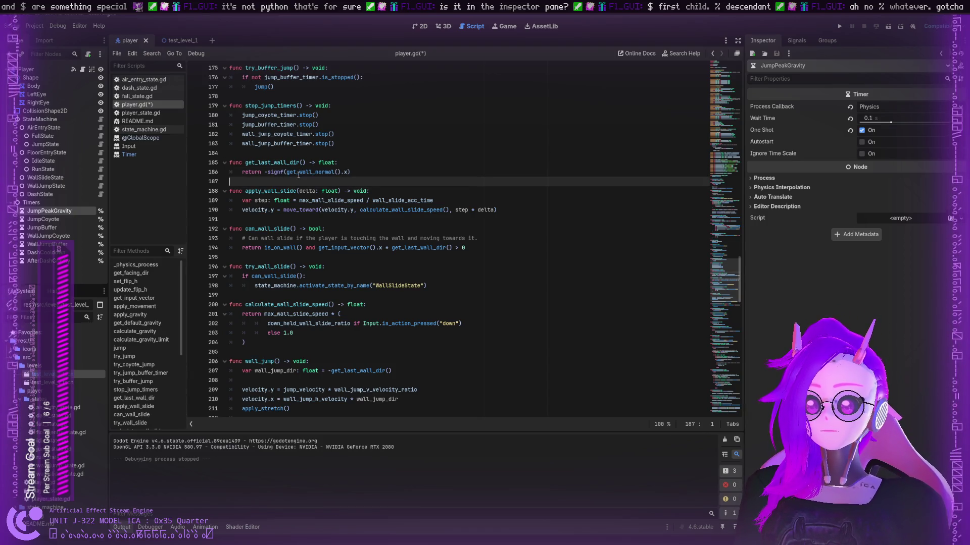
pyautogui.click(298, 173)
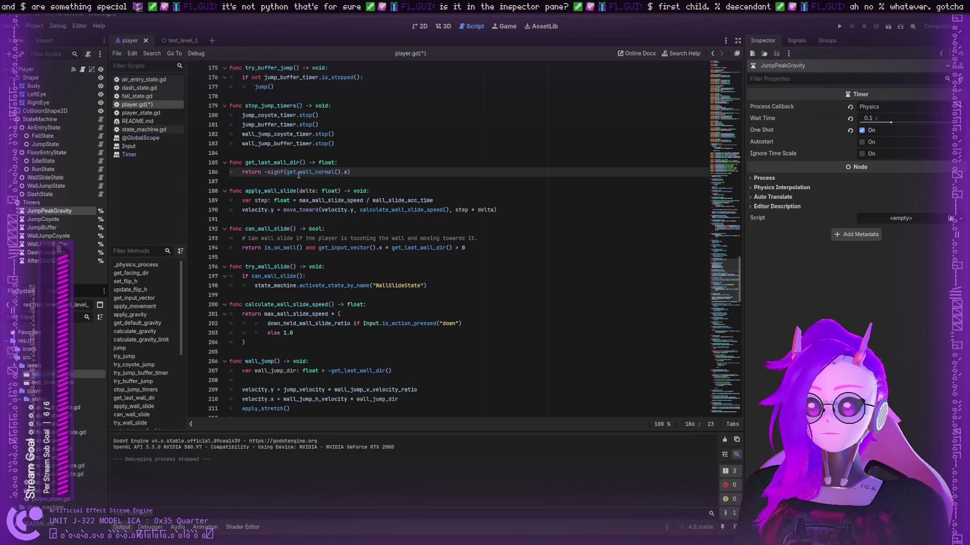
pyautogui.click(271, 210)
pyautogui.doubleClick(283, 247)
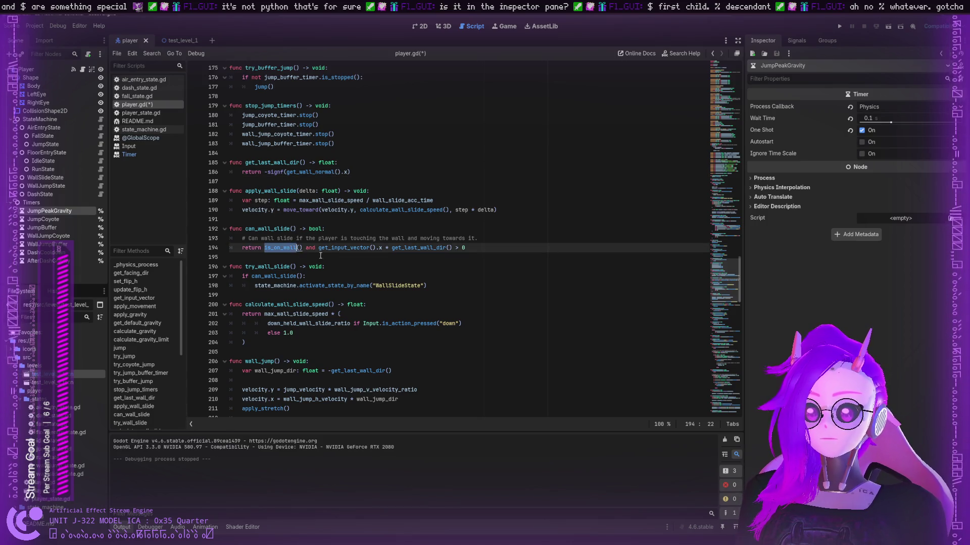
pyautogui.doubleClick(332, 247)
pyautogui.doubleClick(393, 247)
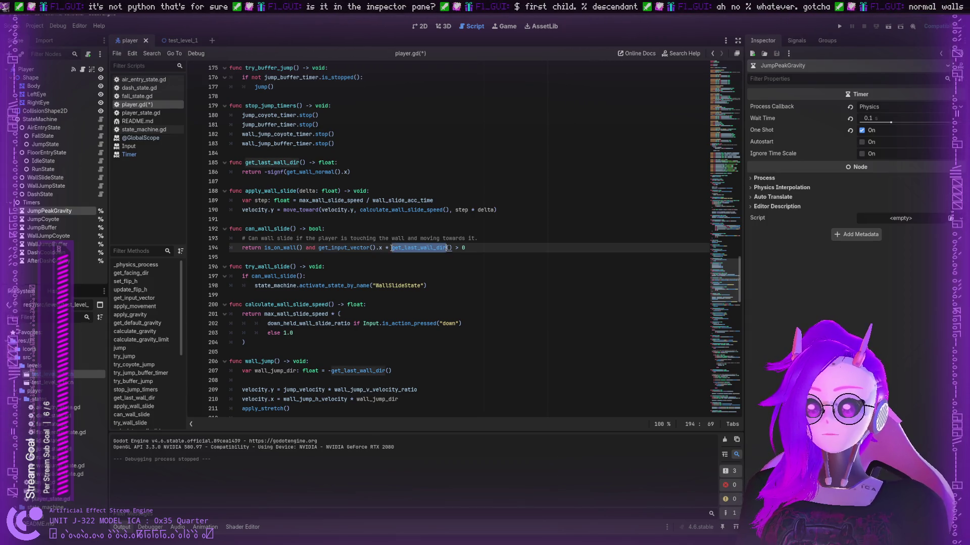
pyautogui.doubleClick(276, 276)
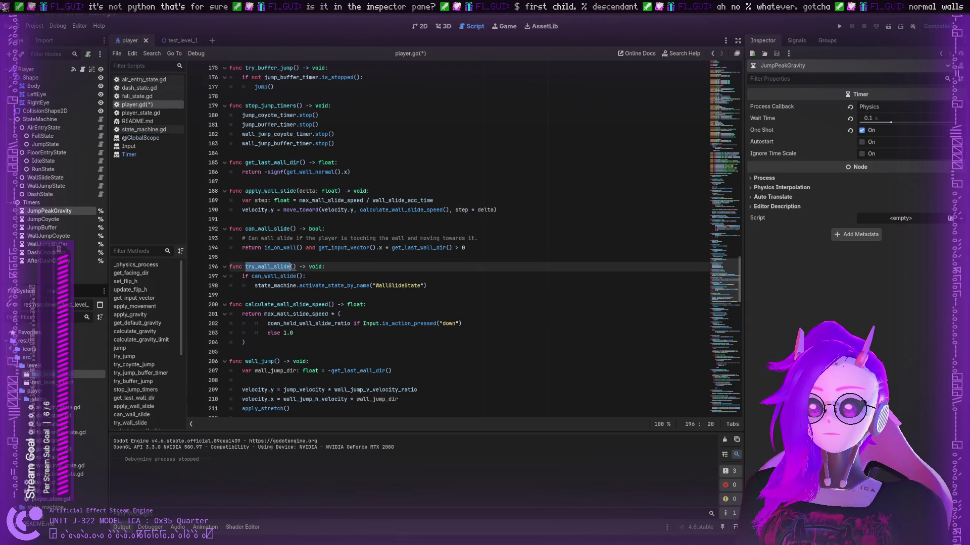
pyautogui.click(281, 276)
pyautogui.doubleClick(281, 276)
pyautogui.doubleClick(348, 286)
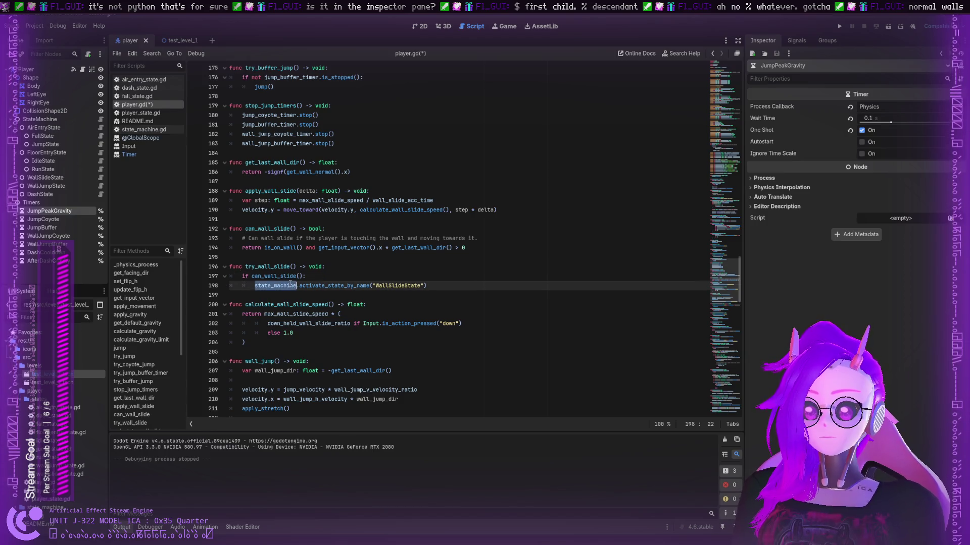
pyautogui.doubleClick(398, 286)
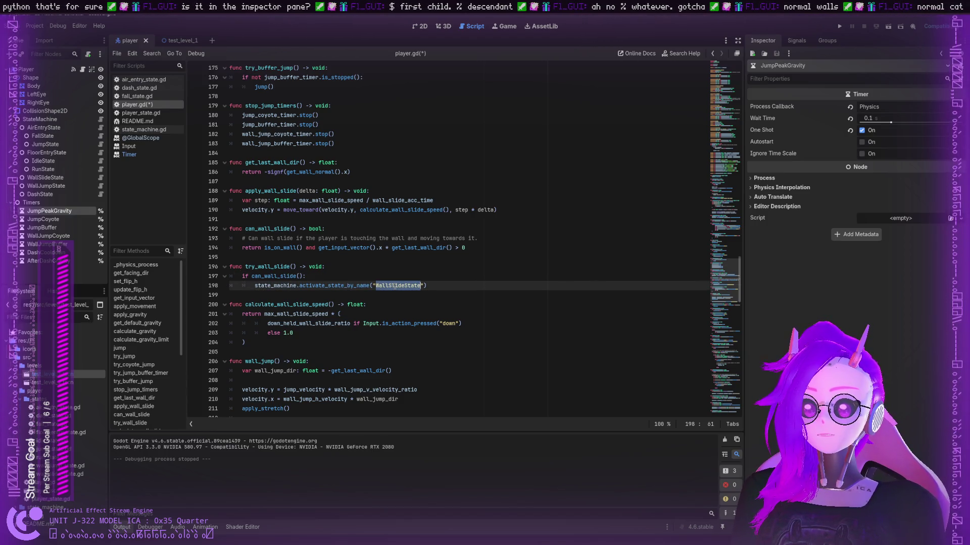
pyautogui.doubleClick(288, 304)
pyautogui.scroll(-2, 287, 279)
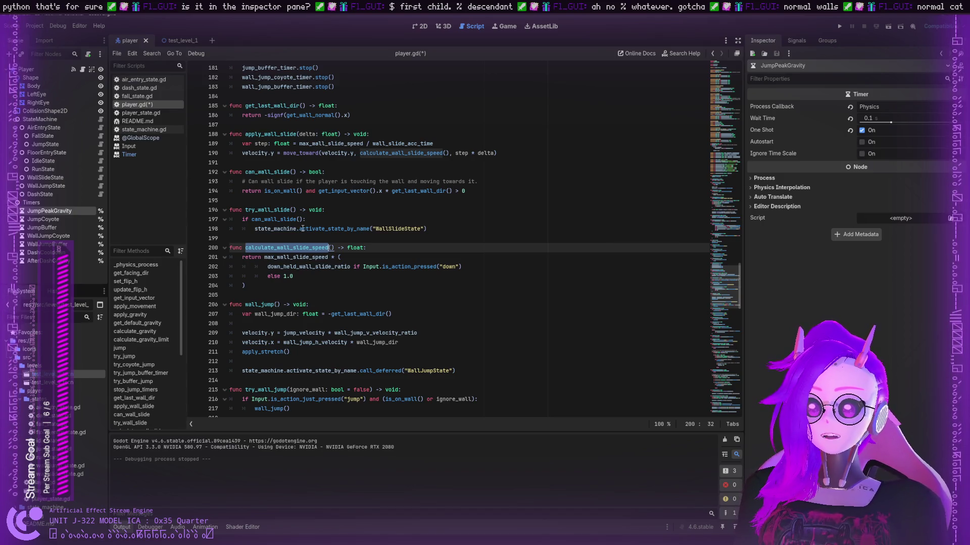
pyautogui.click(302, 229)
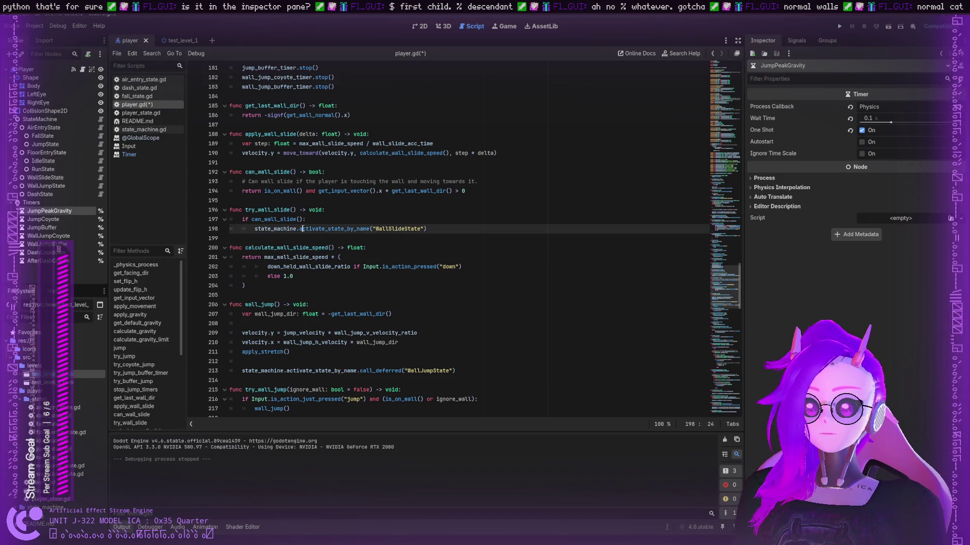
# - Open state_machine.gd and mark the activate_state and activate_state_by_name function definitions
pyautogui.click(146, 130)
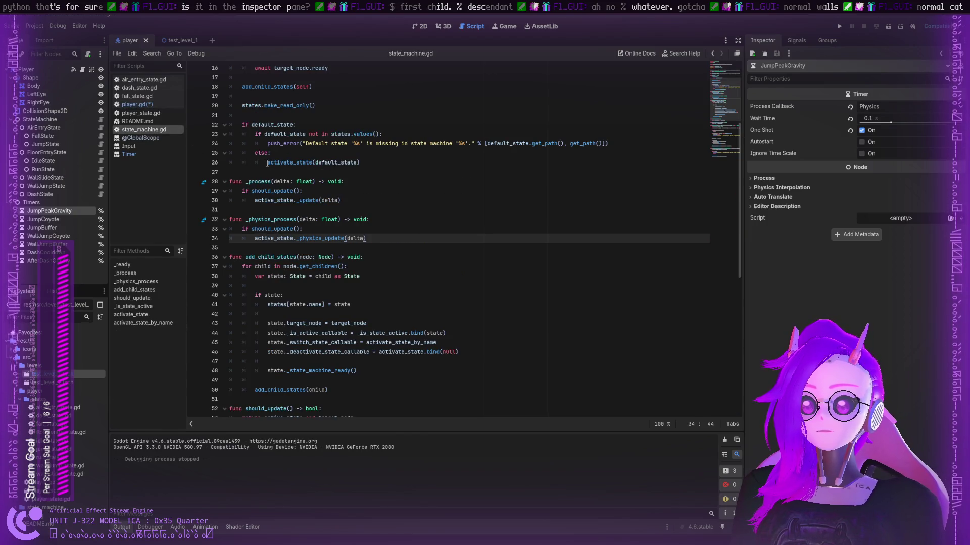
pyautogui.scroll(5, 289, 172)
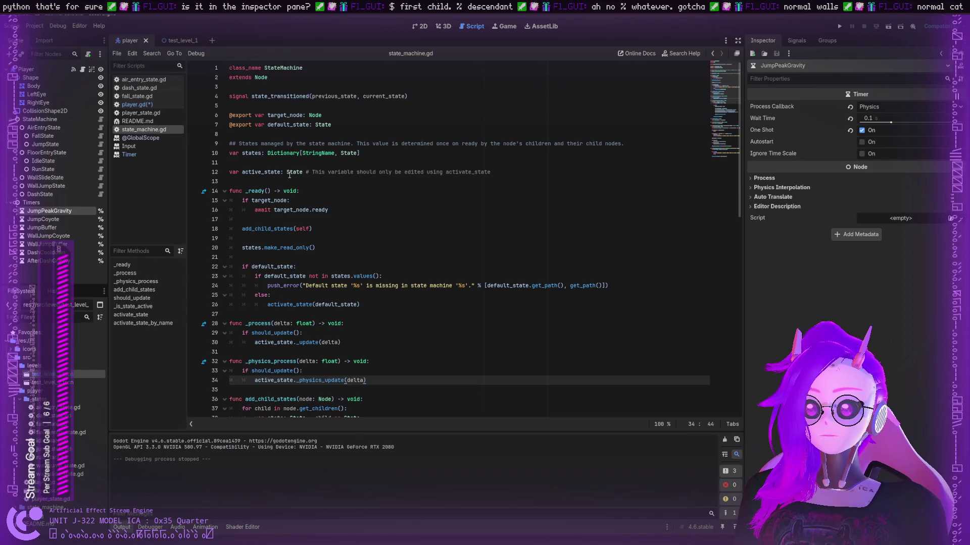
pyautogui.scroll(-13, 307, 182)
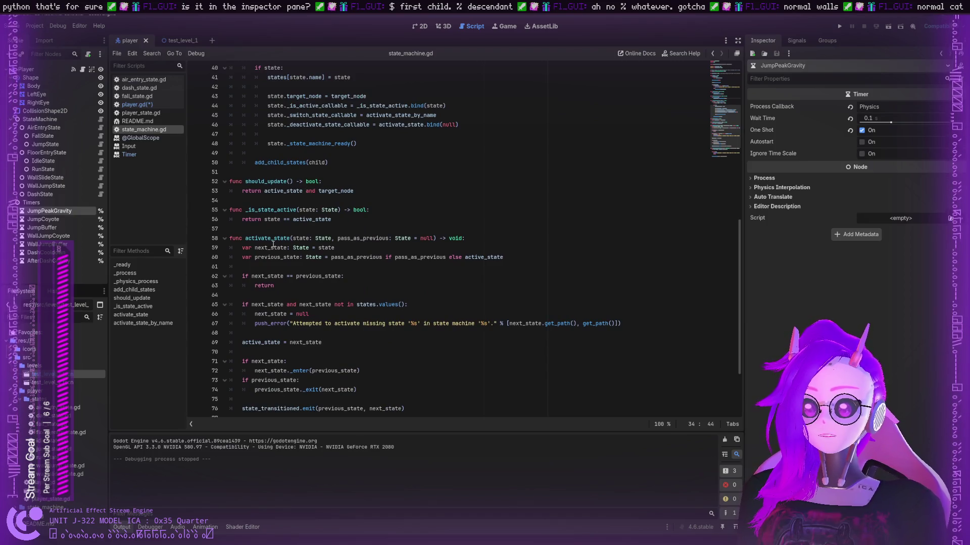
pyautogui.doubleClick(273, 241)
pyautogui.scroll(-3, 275, 240)
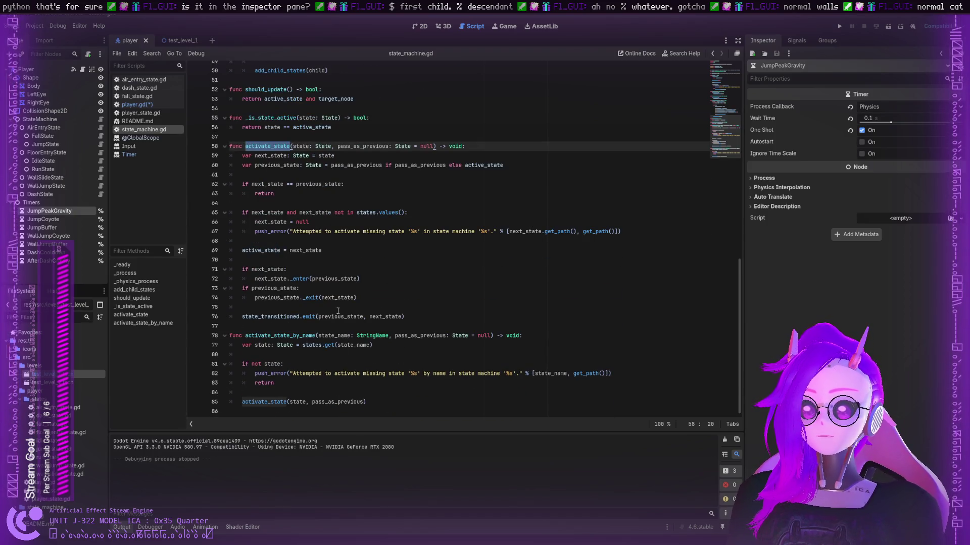
pyautogui.doubleClick(312, 336)
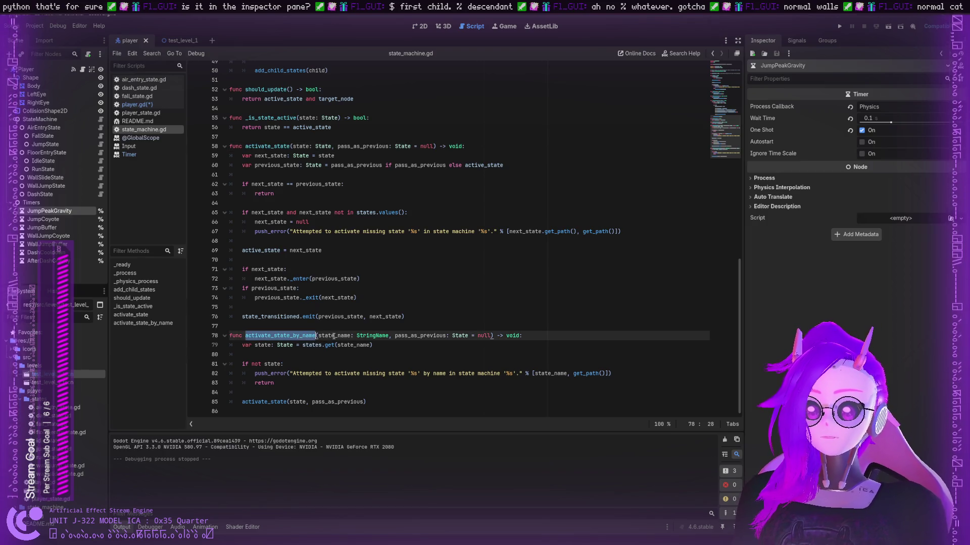
# - Trace the states.get lookup, missing-state check and push_error message formatting on line 82
pyautogui.click(333, 347)
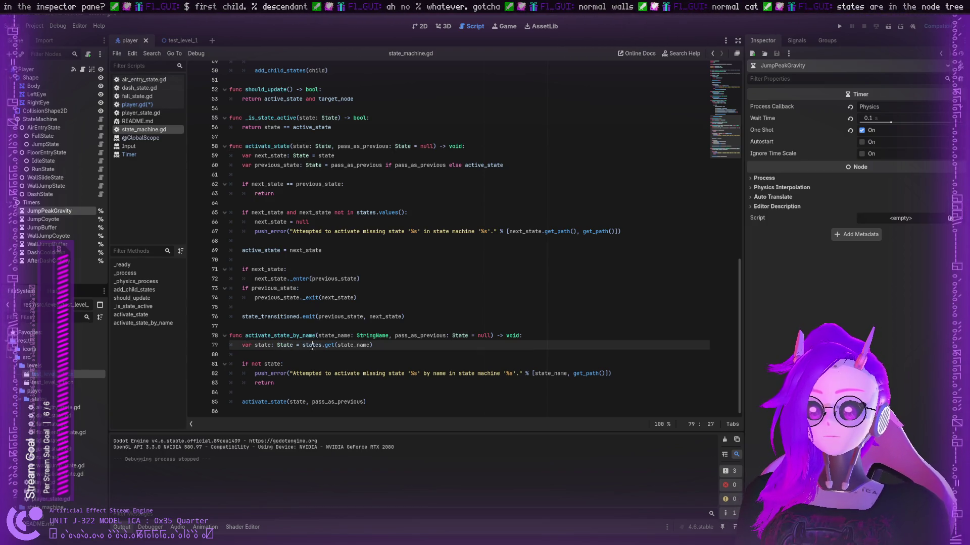
pyautogui.click(276, 364)
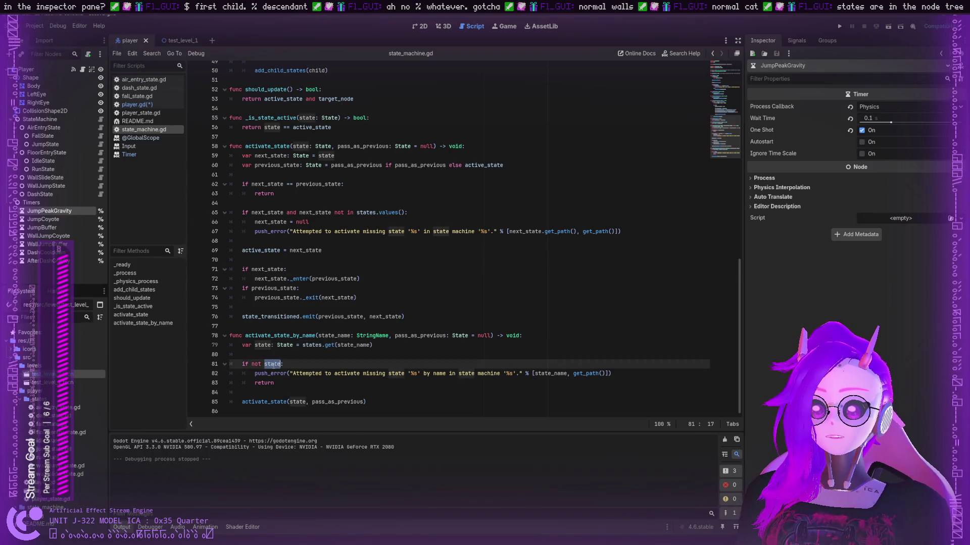
pyautogui.click(271, 374)
pyautogui.doubleClick(306, 375)
pyautogui.click(306, 375)
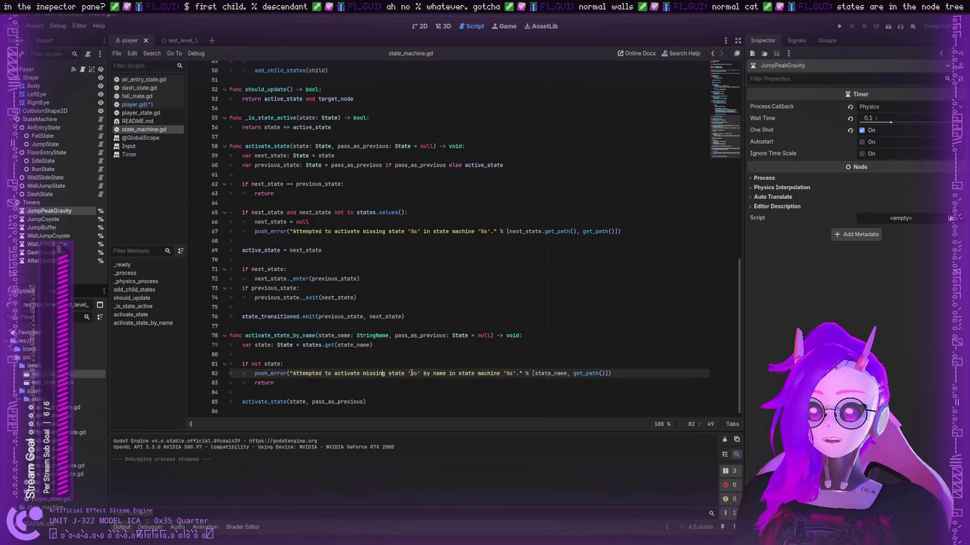
pyautogui.doubleClick(439, 373)
pyautogui.moveTo(423, 374)
pyautogui.mouseDown()
pyautogui.moveTo(583, 375)
pyautogui.moveTo(525, 375)
pyautogui.mouseUp()
pyautogui.click(526, 373)
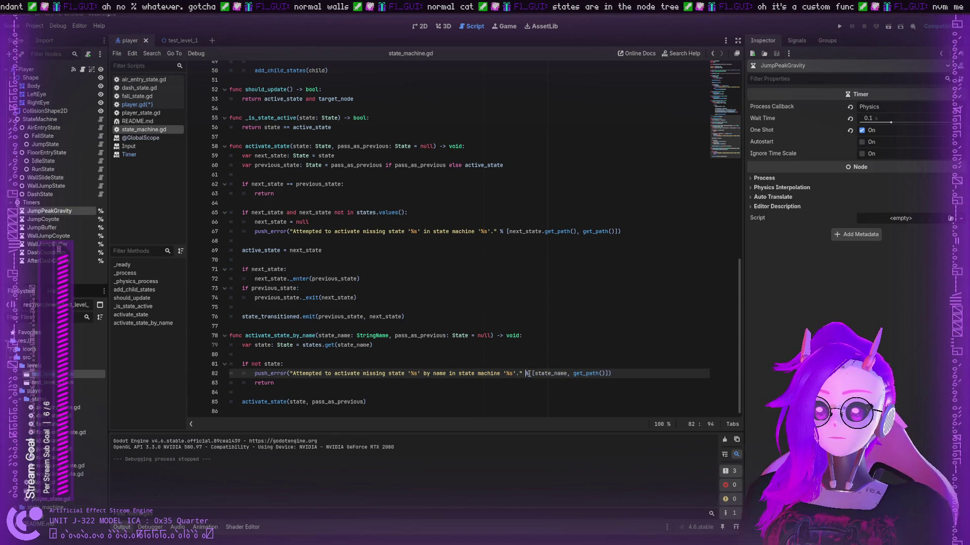
pyautogui.click(527, 374)
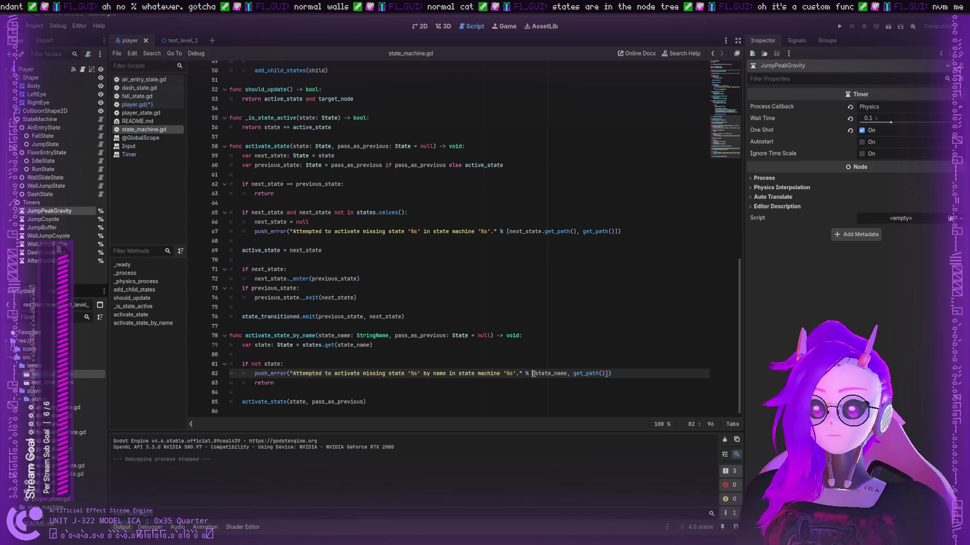
pyautogui.moveTo(527, 374); pyautogui.dragTo(596, 374)
pyautogui.click(609, 373)
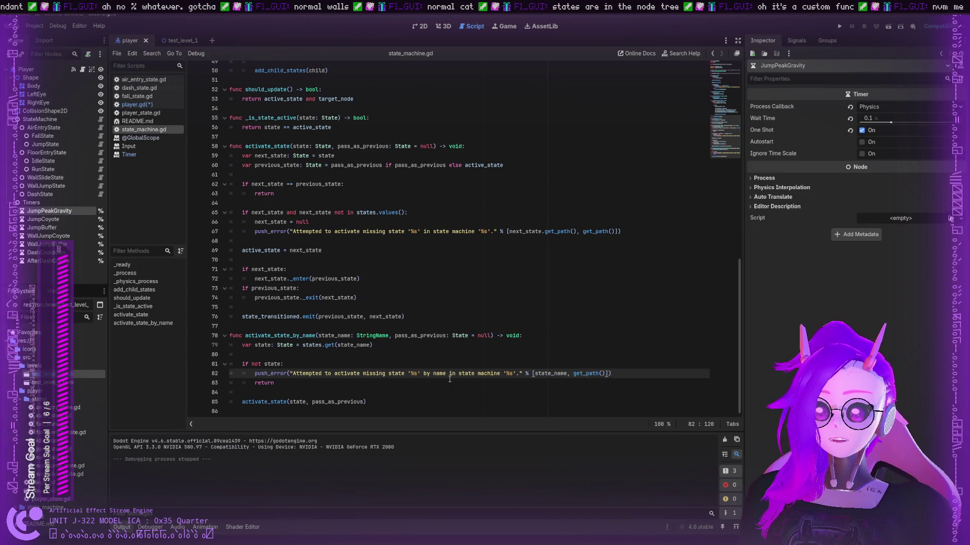
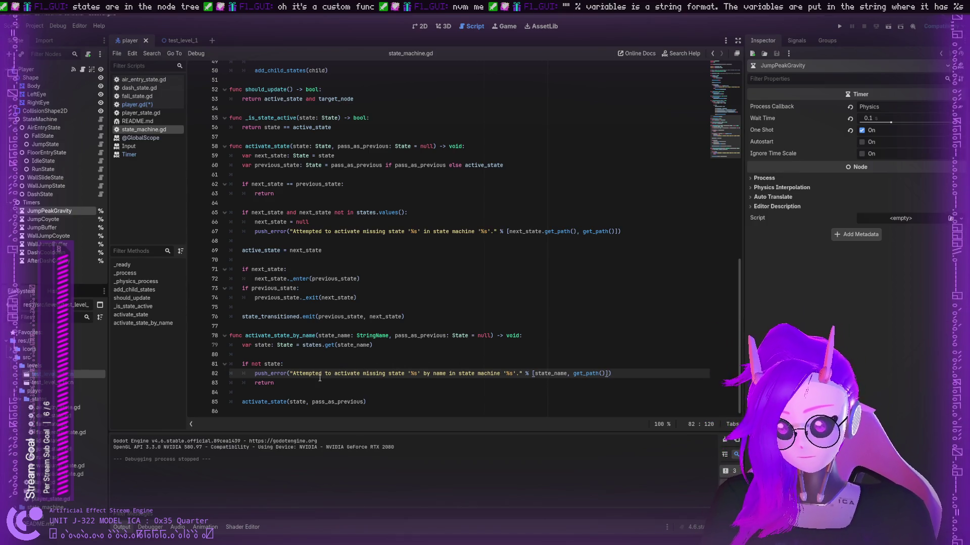
# - Highlight the return statement and the activate_state call with its state and pass_as_previous arguments on lines 83-85
pyautogui.doubleClick(269, 383)
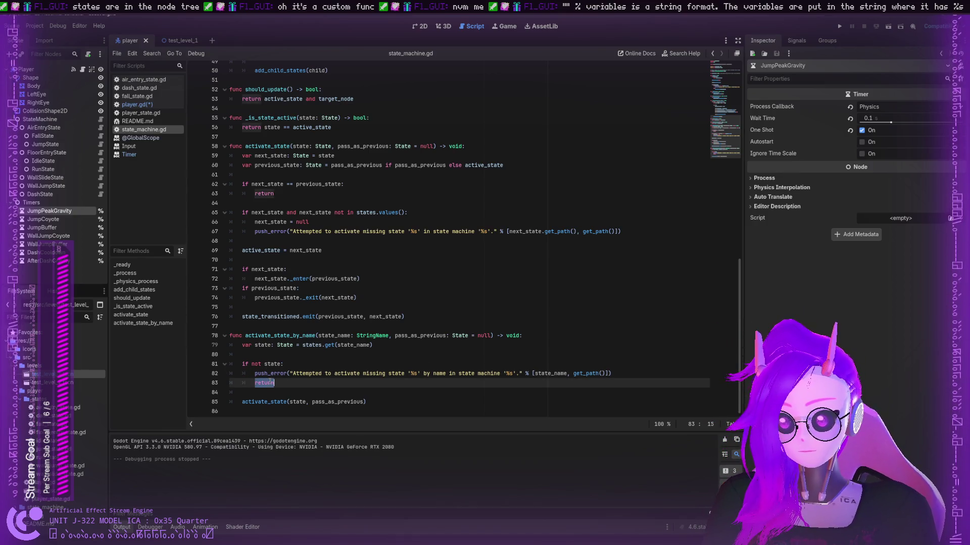
pyautogui.doubleClick(297, 402)
pyautogui.doubleClick(333, 402)
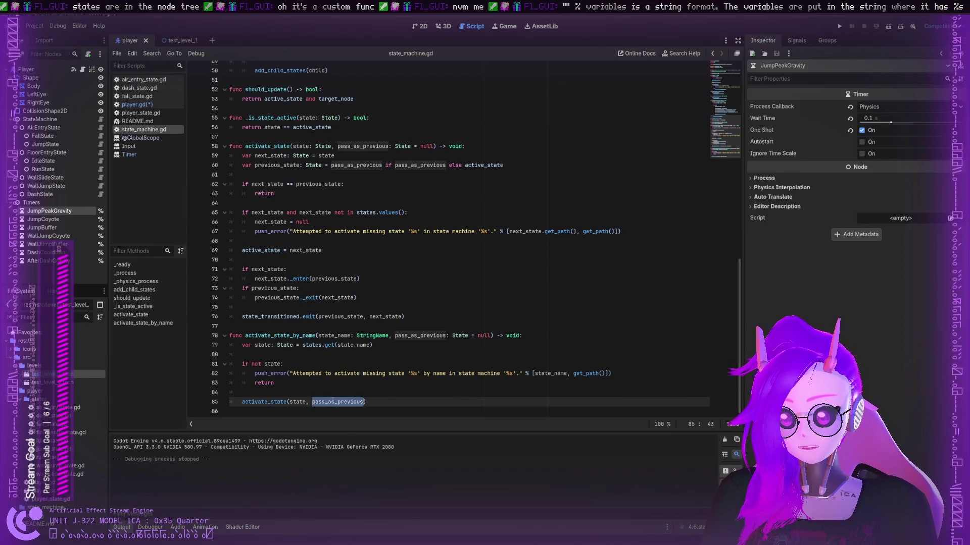
pyautogui.doubleClick(284, 402)
pyautogui.doubleClick(345, 402)
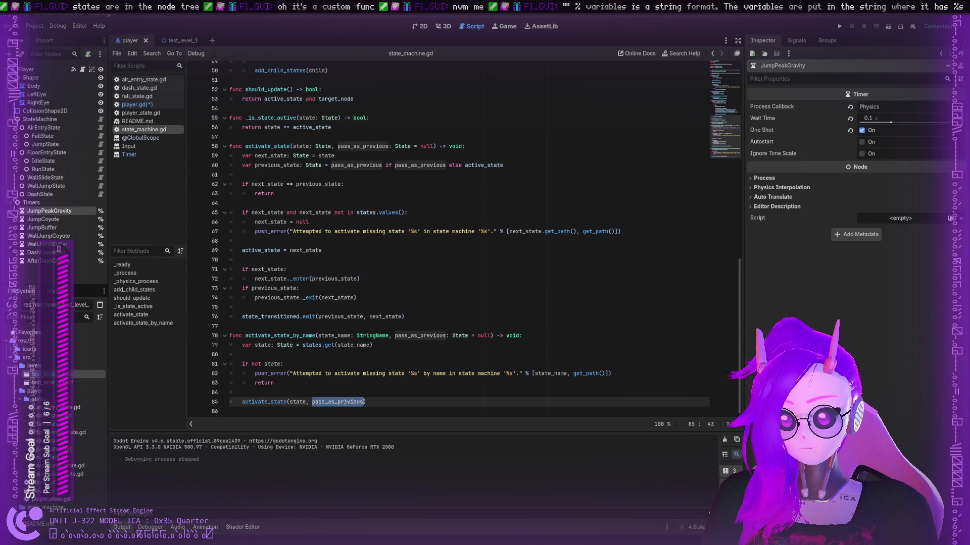
pyautogui.doubleClick(257, 402)
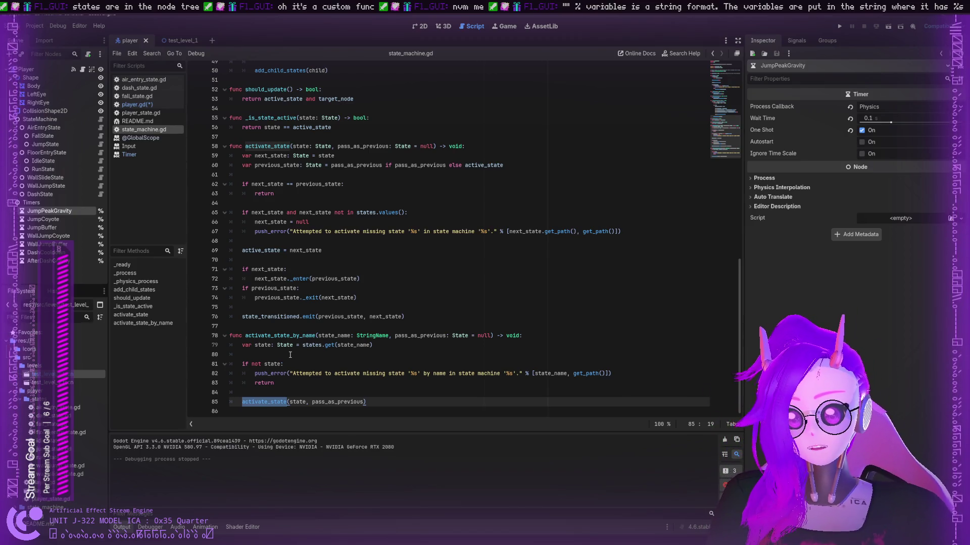
# - In player.gd, examine the wall-slide code: calculate_wall_slide_speed, max_wall_slide_speed, down_held_wall_slide_ratio
pyautogui.scroll(10, 359, 329)
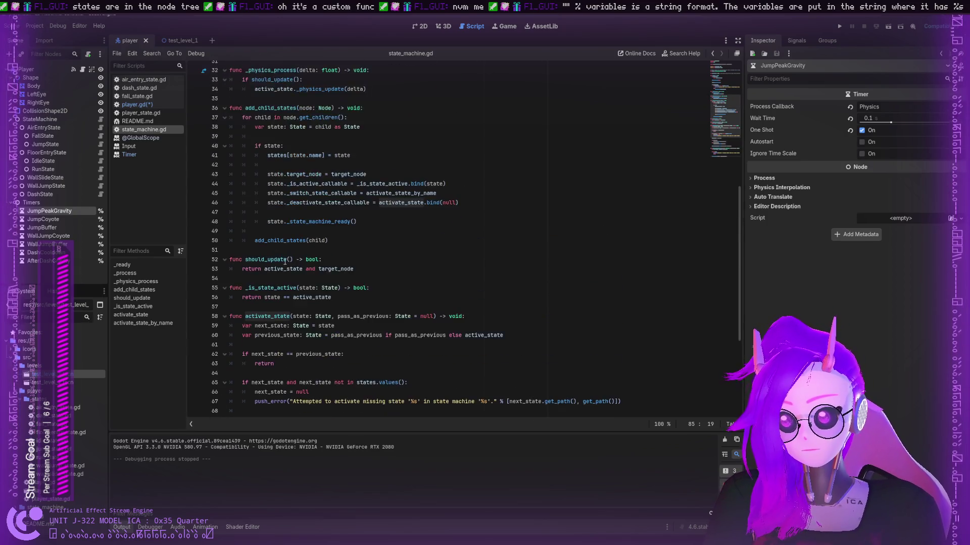
pyautogui.scroll(2, 303, 151)
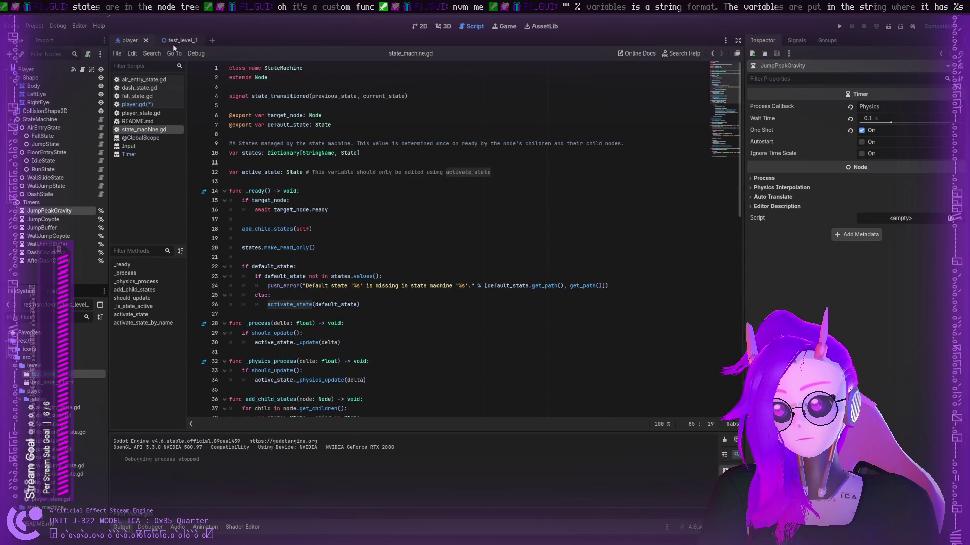
pyautogui.click(131, 106)
pyautogui.tripleClick(316, 229)
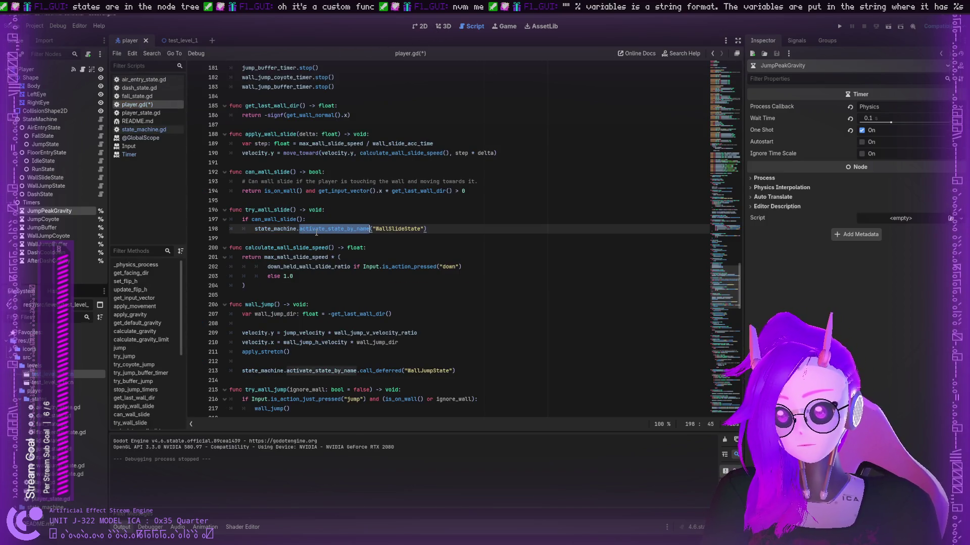
pyautogui.doubleClick(299, 257)
pyautogui.doubleClick(299, 248)
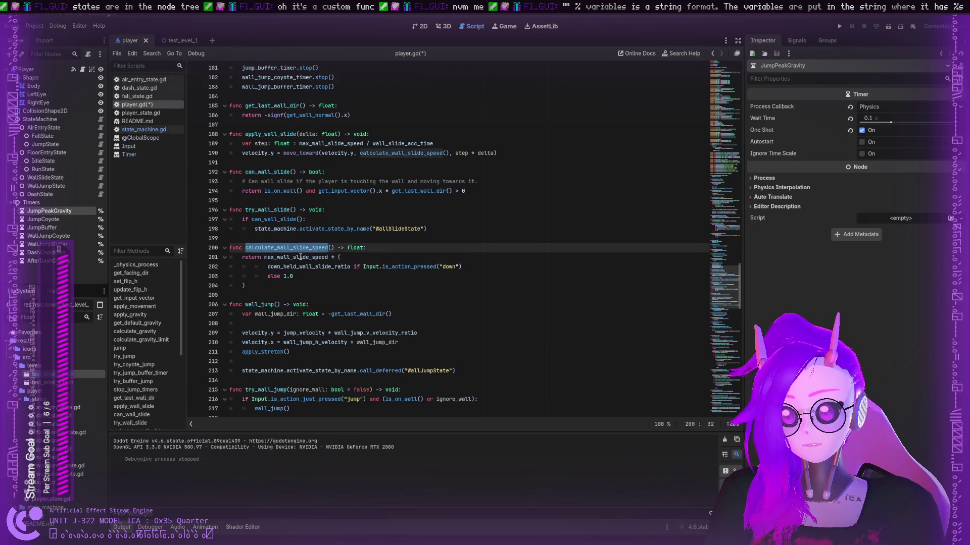
pyautogui.doubleClick(301, 257)
pyautogui.click(296, 267)
pyautogui.doubleClick(296, 261)
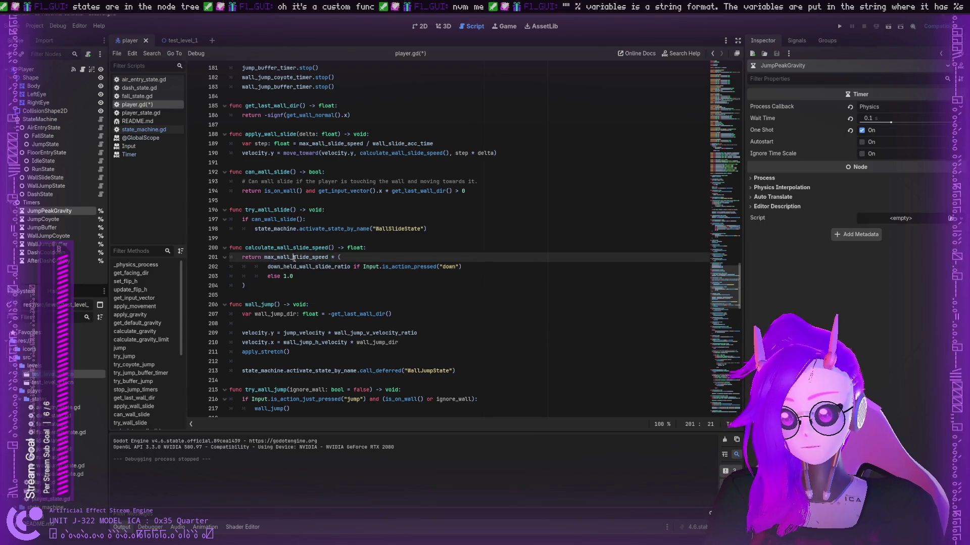
pyautogui.click(297, 267)
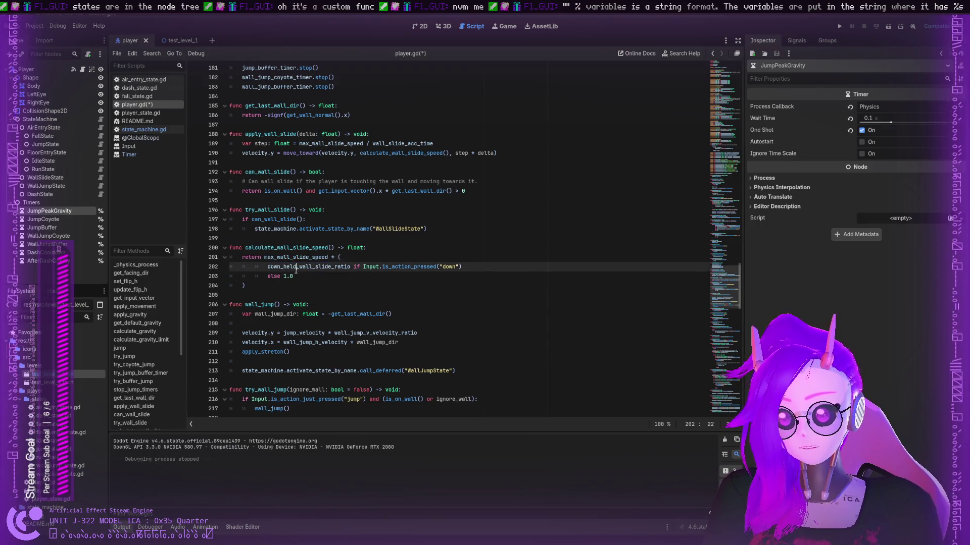
pyautogui.doubleClick(367, 267)
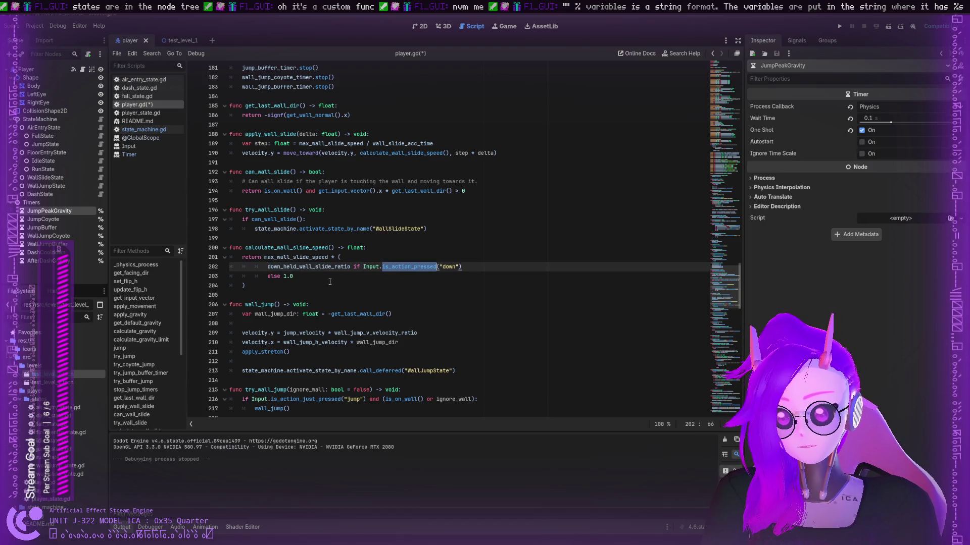
pyautogui.click(288, 277)
# - Examine the wall_jump function on lines 206-209, highlighting get_last_wall_dir and velocity
pyautogui.scroll(-1, 287, 278)
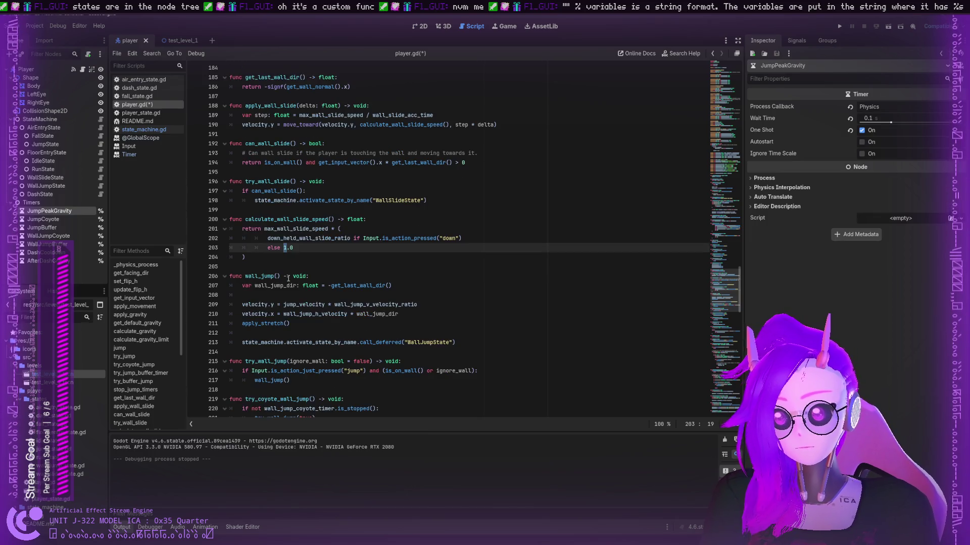
pyautogui.click(261, 277)
pyautogui.scroll(-1, 294, 273)
pyautogui.doubleClick(358, 257)
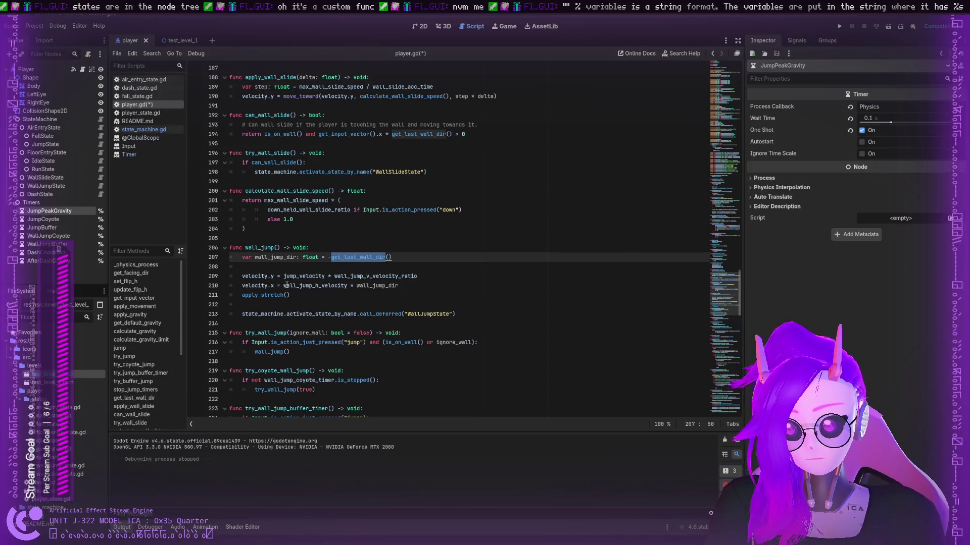
pyautogui.click(254, 268)
pyautogui.doubleClick(254, 276)
# - Go through the wall-jump buffer timer callbacks, highlighting _on_wall_entered on line 227
pyautogui.scroll(-2, 255, 280)
pyautogui.scroll(-2, 258, 282)
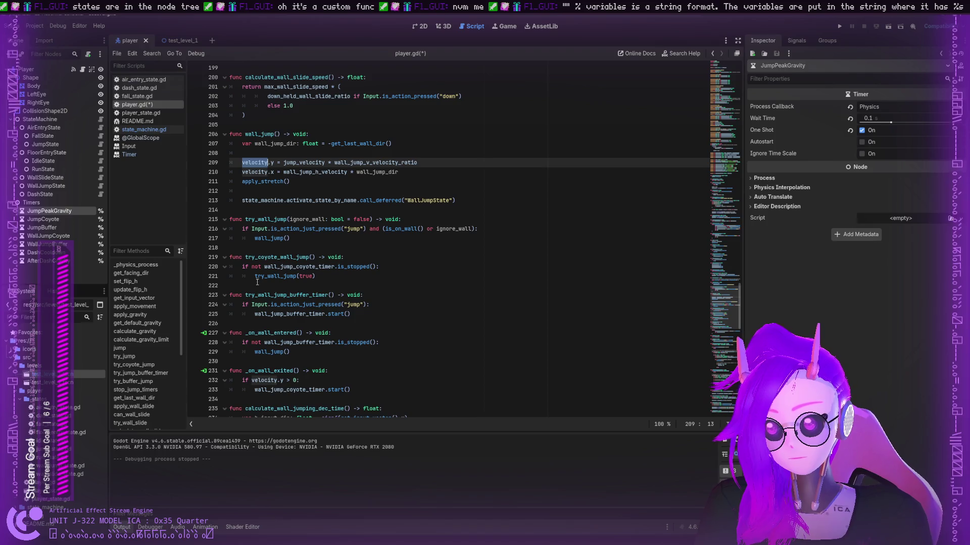
pyautogui.click(260, 293)
pyautogui.scroll(-3, 259, 283)
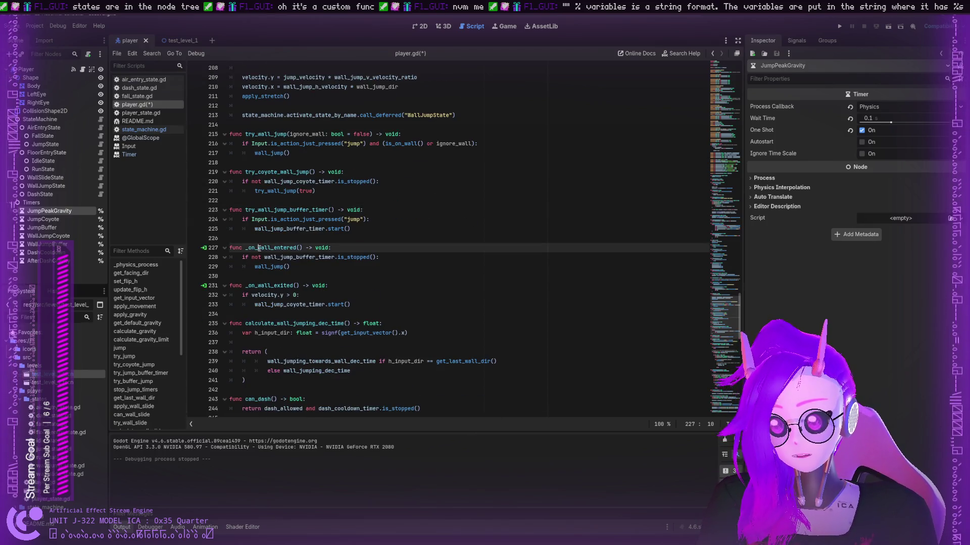
pyautogui.doubleClick(257, 248)
pyautogui.scroll(-2, 257, 260)
pyautogui.scroll(-12, 257, 260)
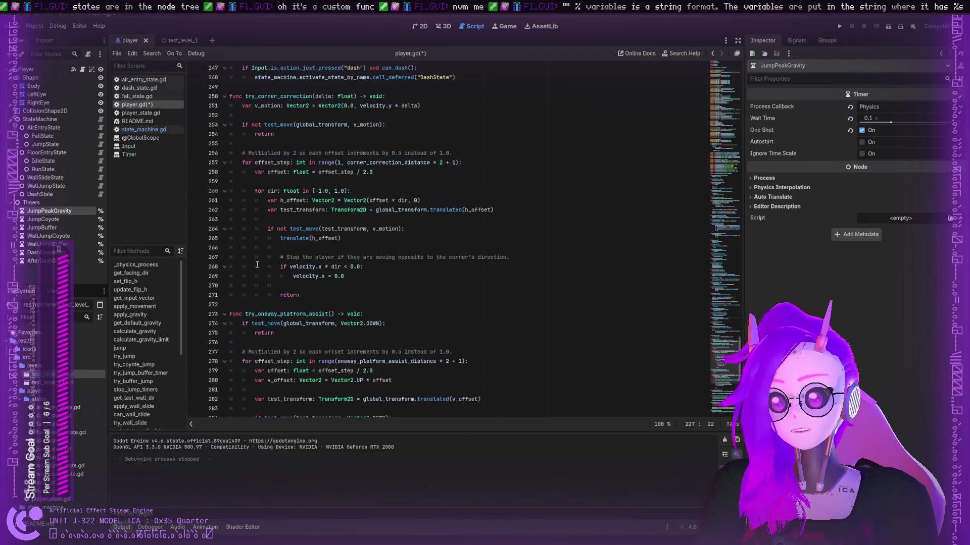
# - Review update_shape_scale and apply_squash: max_fall_speed, vertical_speed, squash_width_scale_at_rest, apply_stretch
pyautogui.scroll(-8, 257, 265)
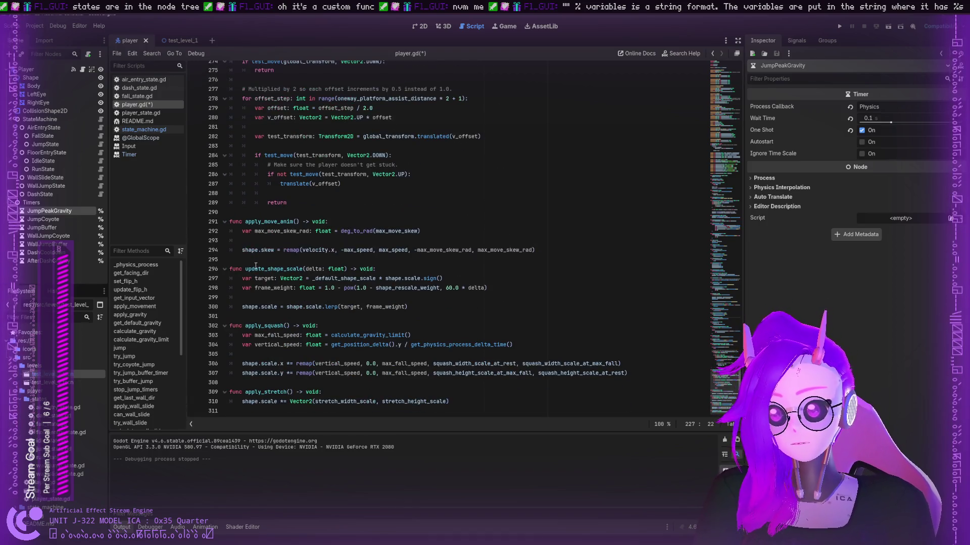
pyautogui.doubleClick(250, 269)
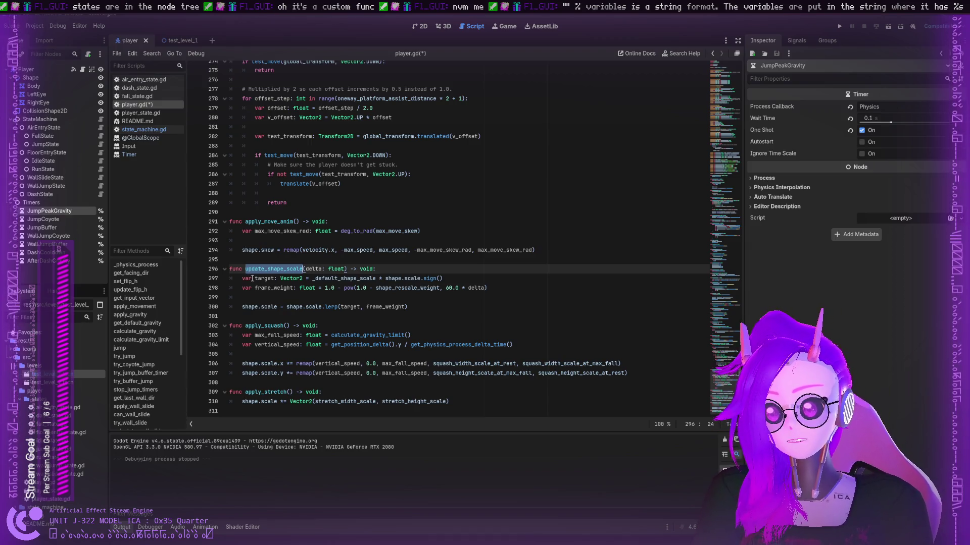
pyautogui.doubleClick(272, 278)
pyautogui.click(268, 325)
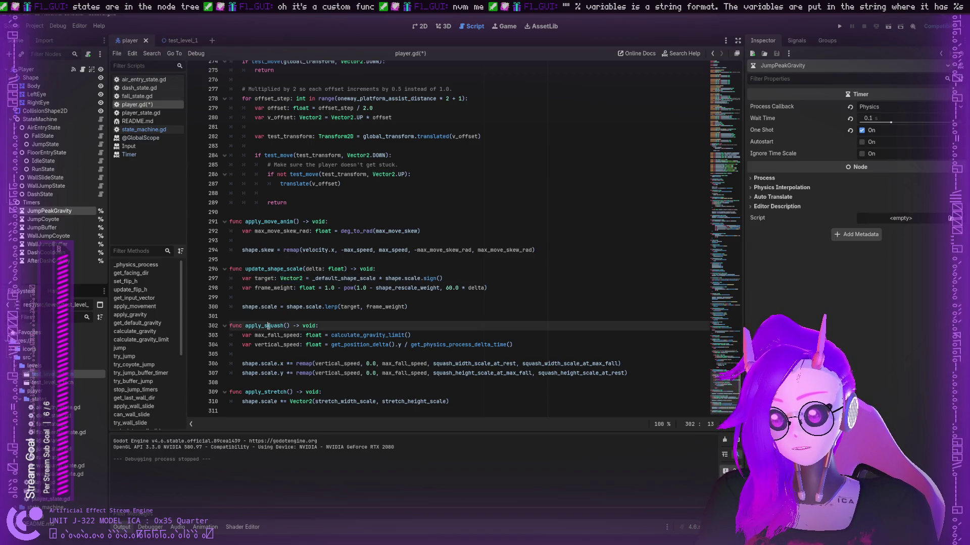
pyautogui.doubleClick(269, 336)
pyautogui.doubleClick(382, 335)
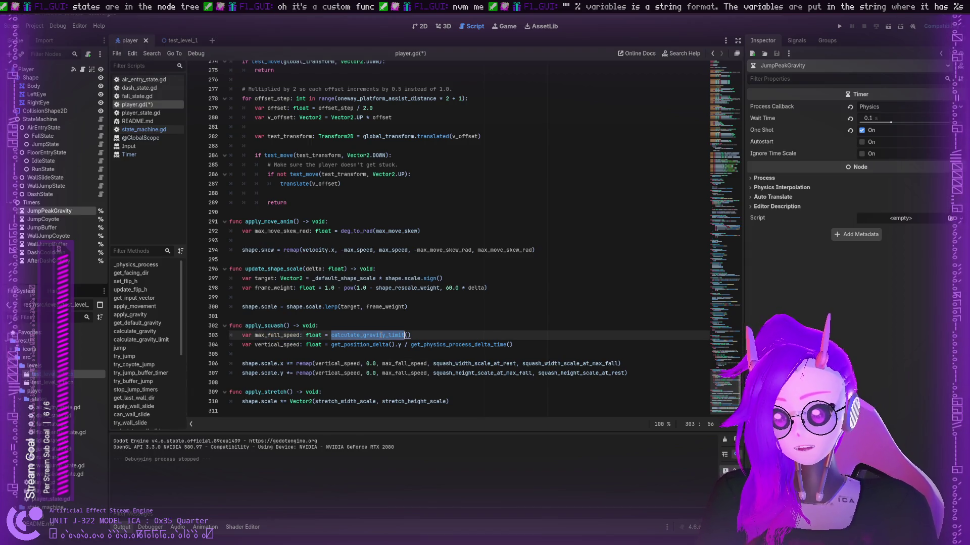
pyautogui.doubleClick(282, 345)
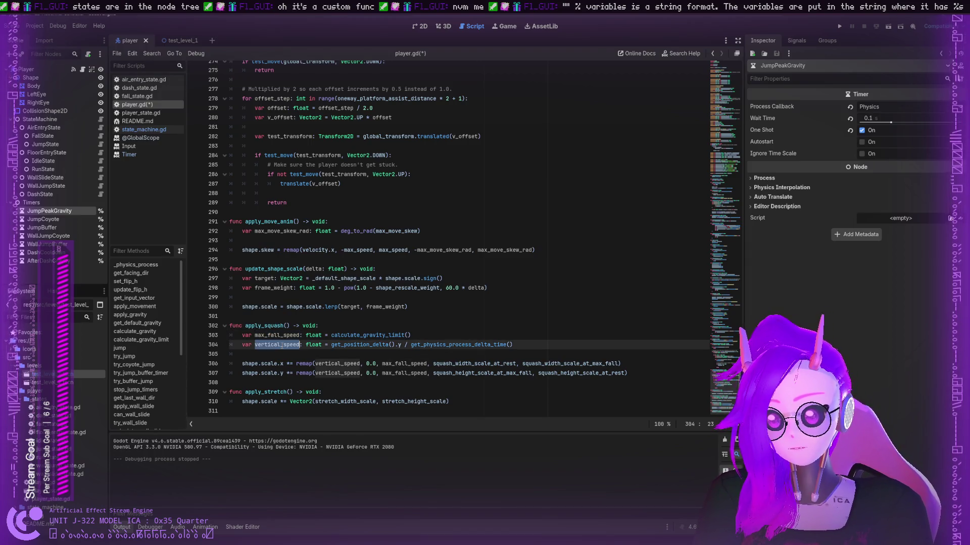
pyautogui.doubleClick(358, 345)
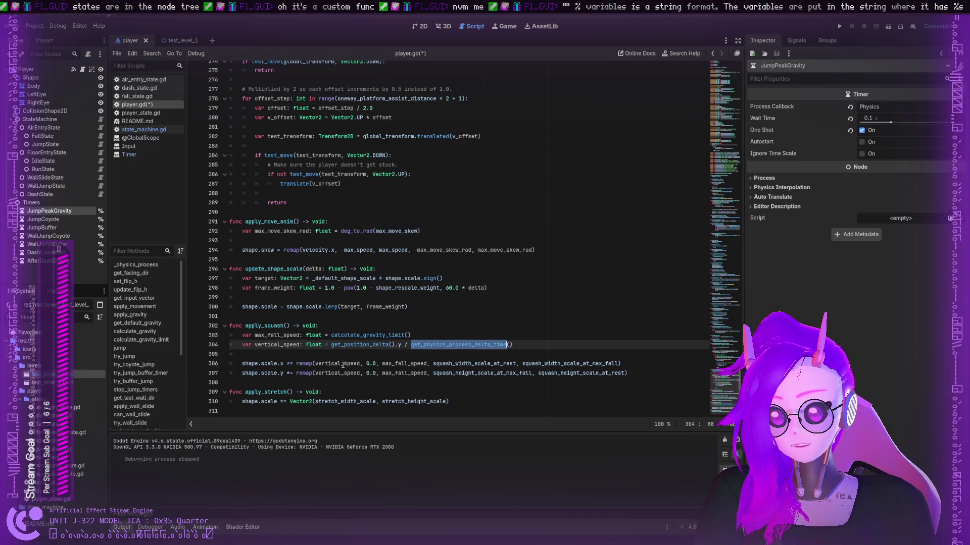
pyautogui.doubleClick(452, 365)
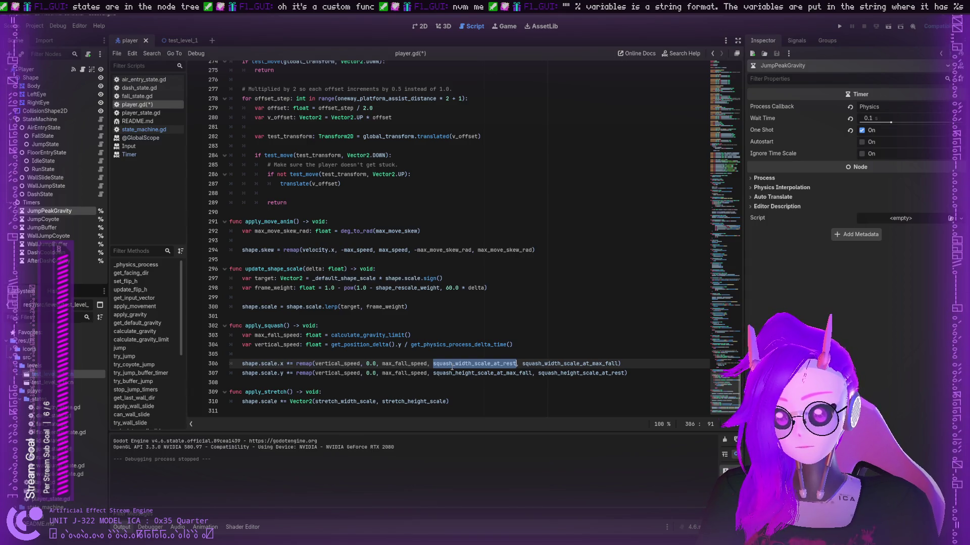
pyautogui.doubleClick(286, 393)
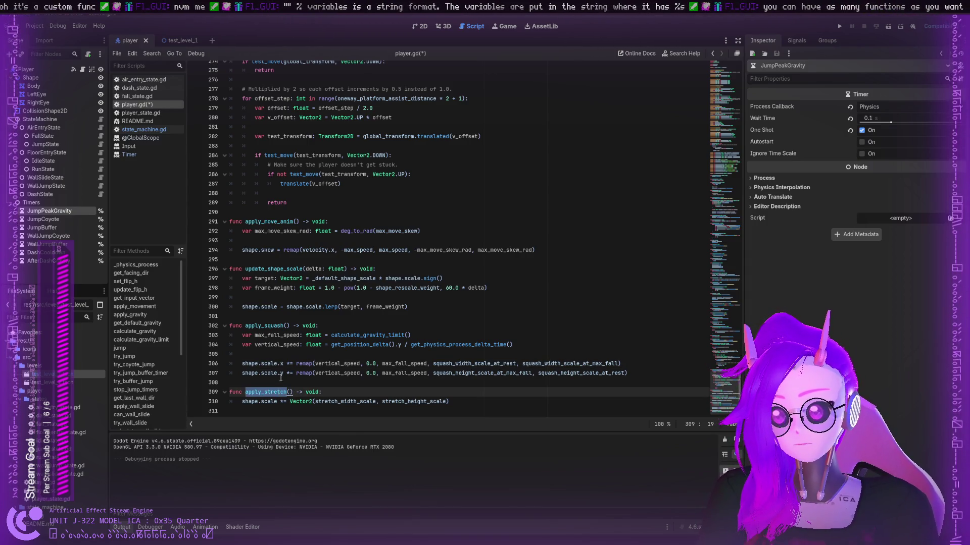
# - Inspect apply_move_anim's max_move_skew_rad and skew line, then show the Shape node's transform
pyautogui.scroll(1, 276, 314)
pyautogui.click(276, 250)
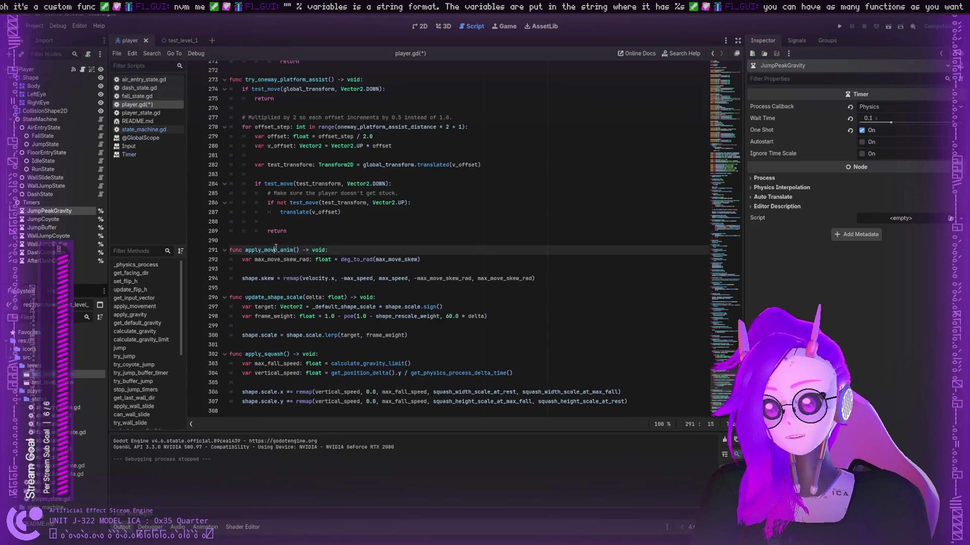
pyautogui.doubleClick(267, 260)
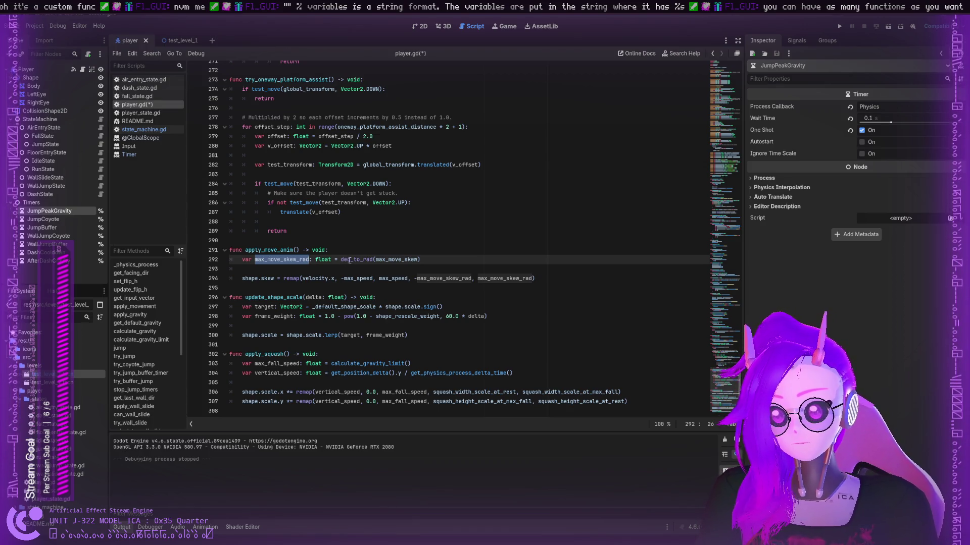
pyautogui.click(386, 260)
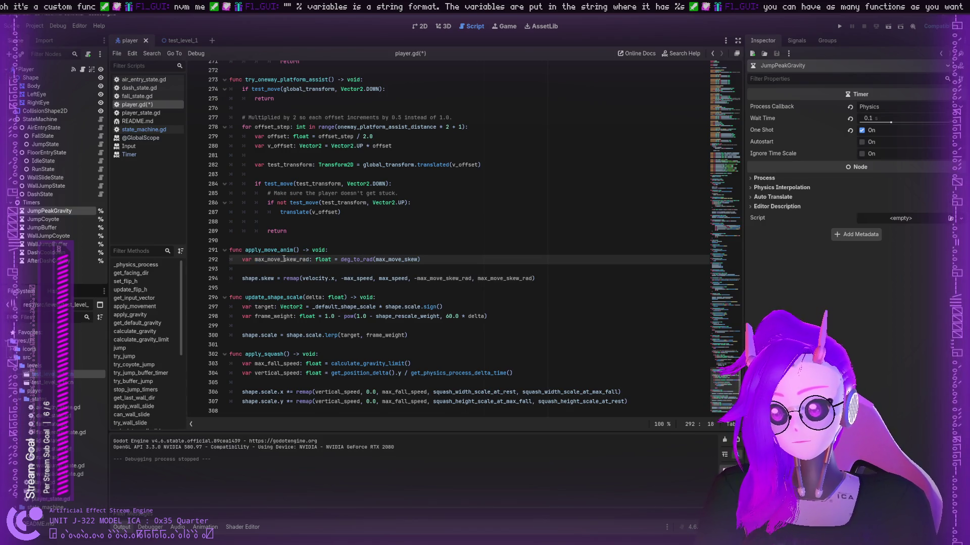
pyautogui.doubleClick(250, 279)
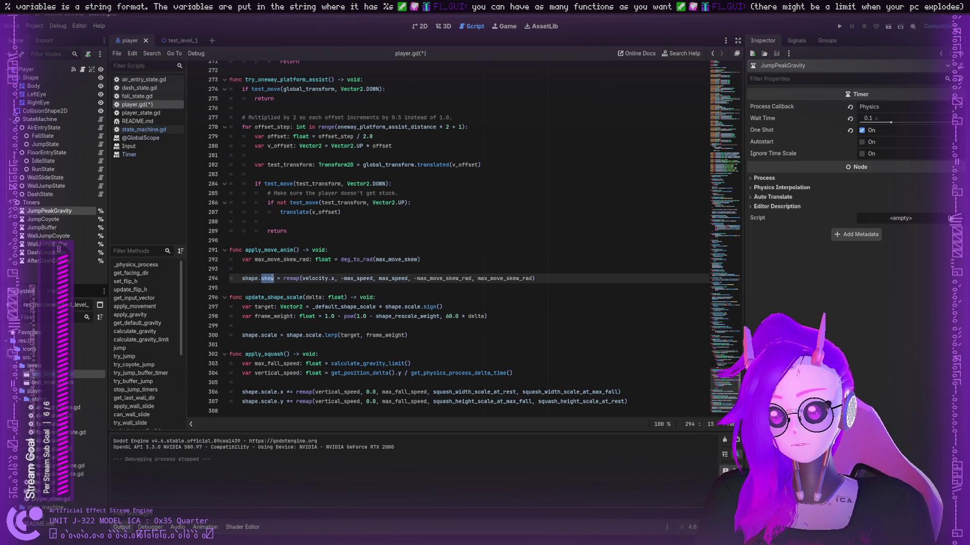
pyautogui.click(17, 79)
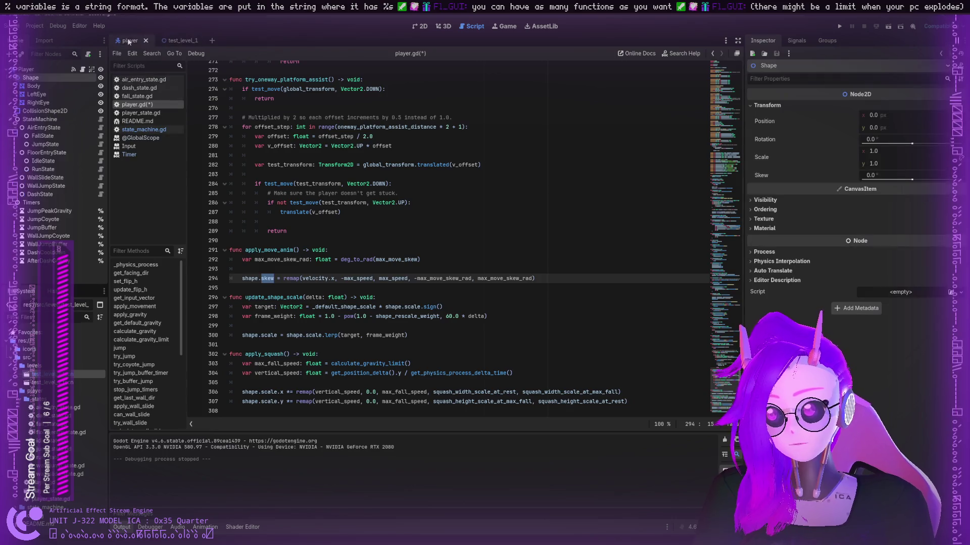
# - In the 2D editor, drag the Shape node's skew sideways, then reset it to 0
pyautogui.click(420, 26)
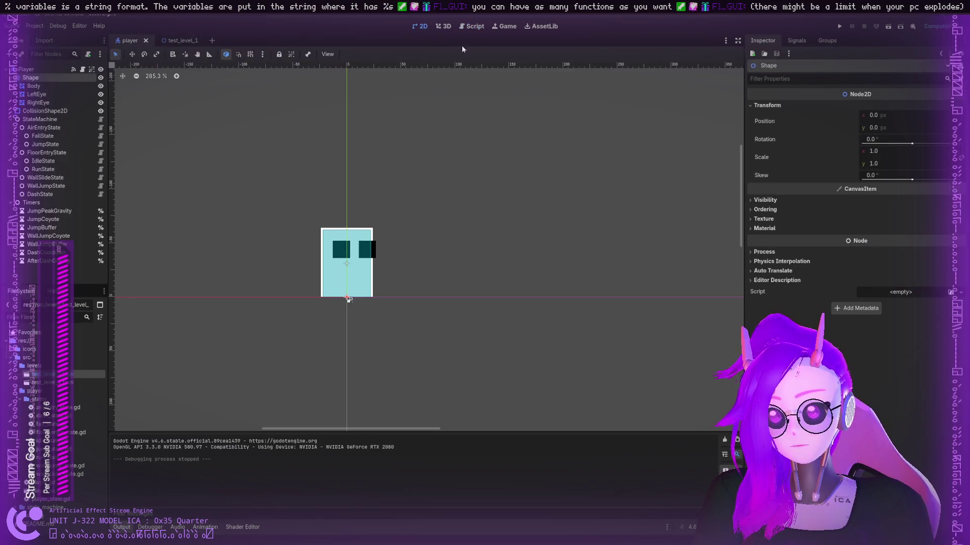
pyautogui.moveTo(876, 180)
pyautogui.mouseDown()
pyautogui.moveTo(838, 180)
pyautogui.moveTo(951, 186)
pyautogui.moveTo(893, 185)
pyautogui.moveTo(908, 183)
pyautogui.mouseUp()
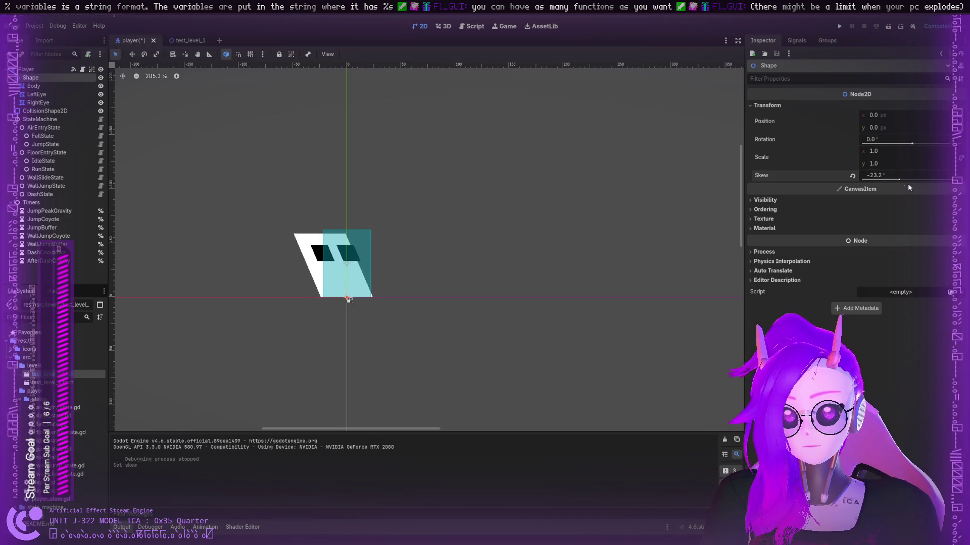
pyautogui.click(883, 176)
pyautogui.write('0')
pyautogui.press('Return')
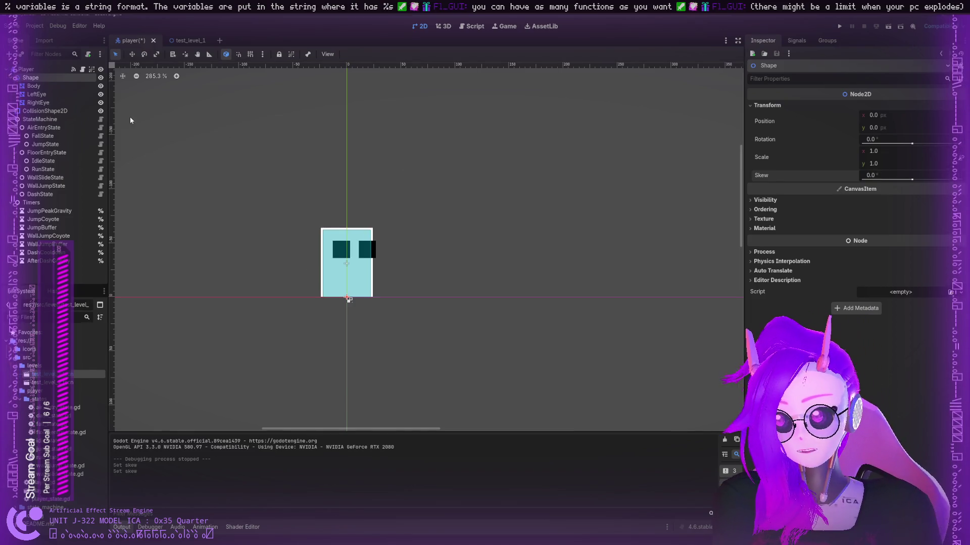
# - Inspect the RightEye and LeftEye nodes, then go back to the Shape node
pyautogui.click(37, 103)
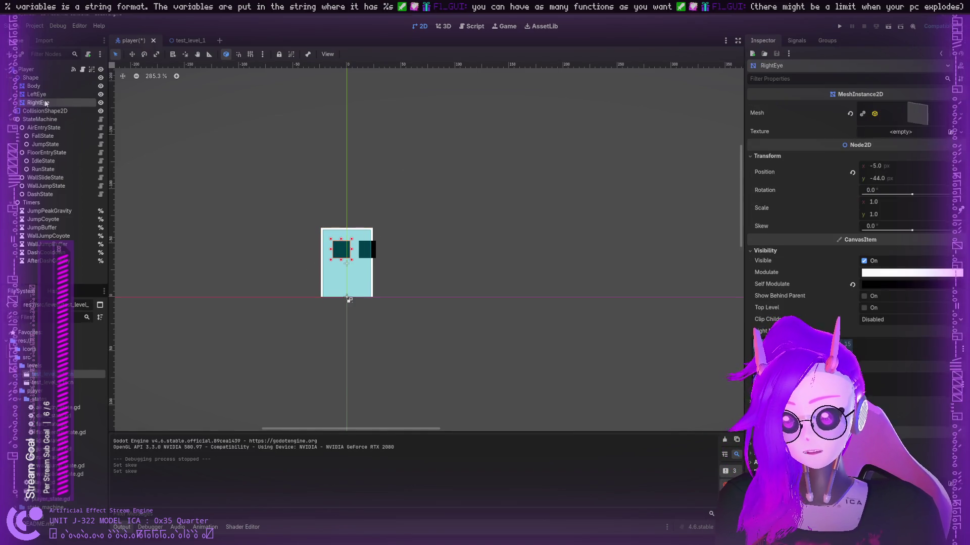
pyautogui.click(42, 94)
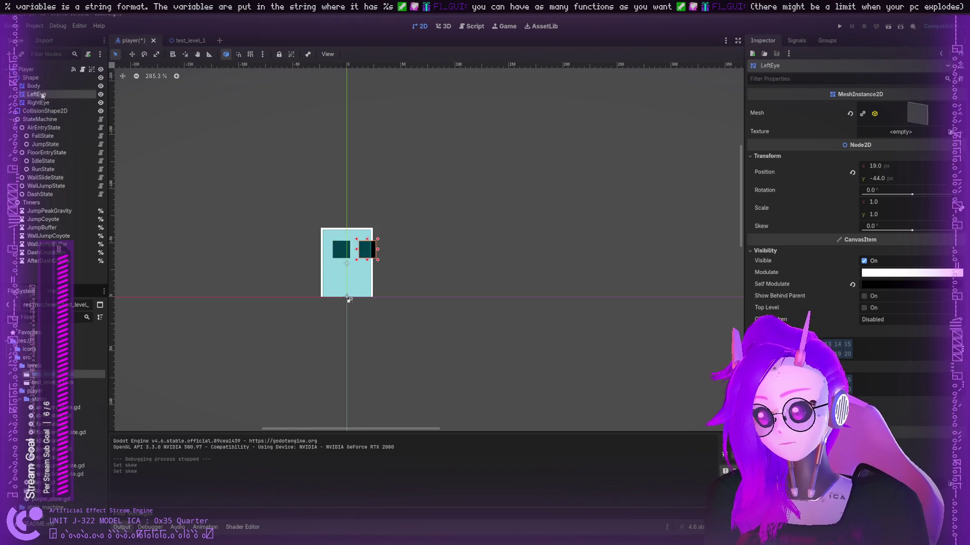
pyautogui.click(31, 78)
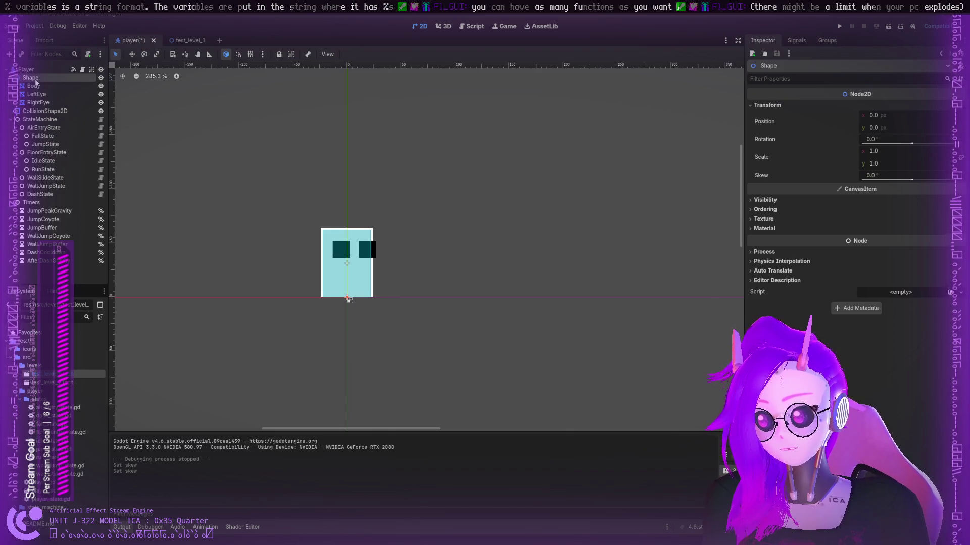
# - In player.gd, browse up to the exported Movement settings on line 9
pyautogui.click(467, 25)
pyautogui.scroll(-1, 279, 185)
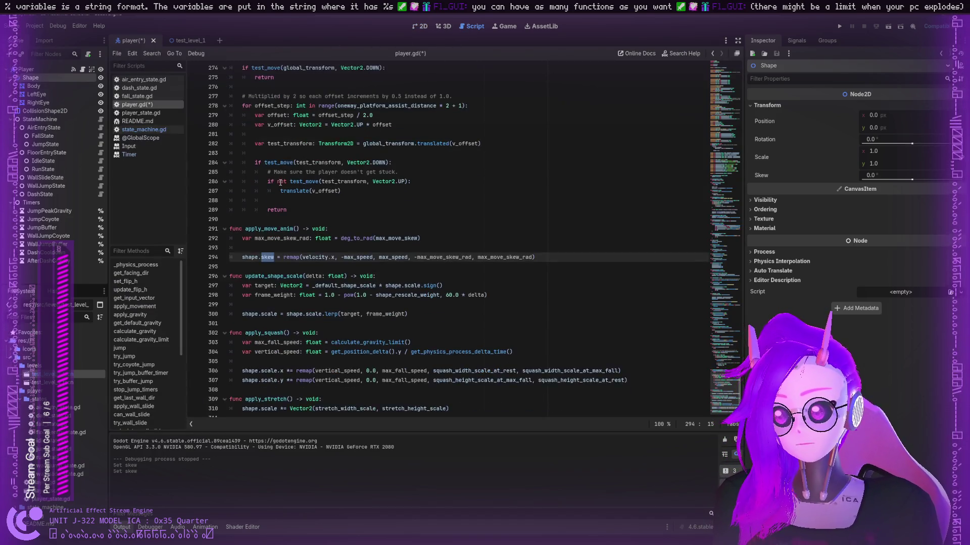
pyautogui.scroll(20, 283, 187)
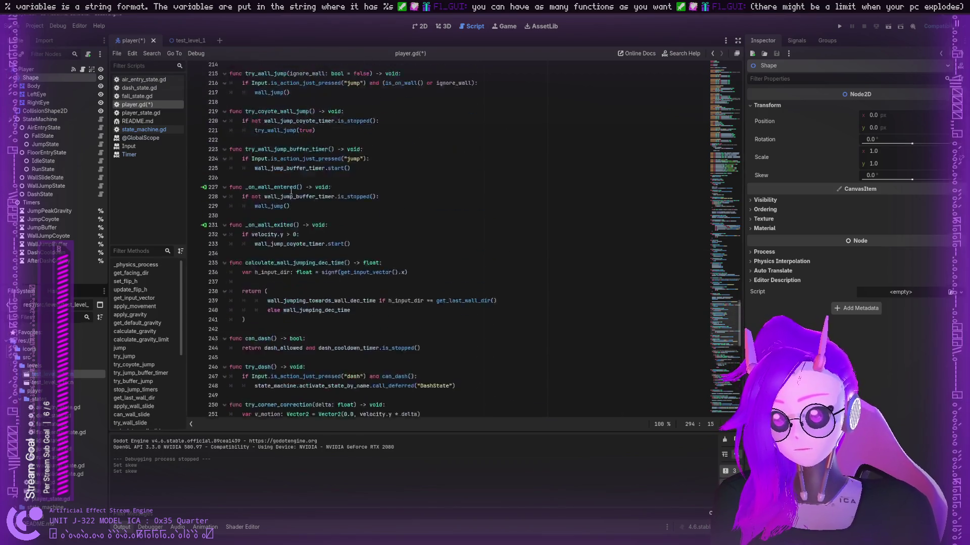
pyautogui.scroll(20, 291, 191)
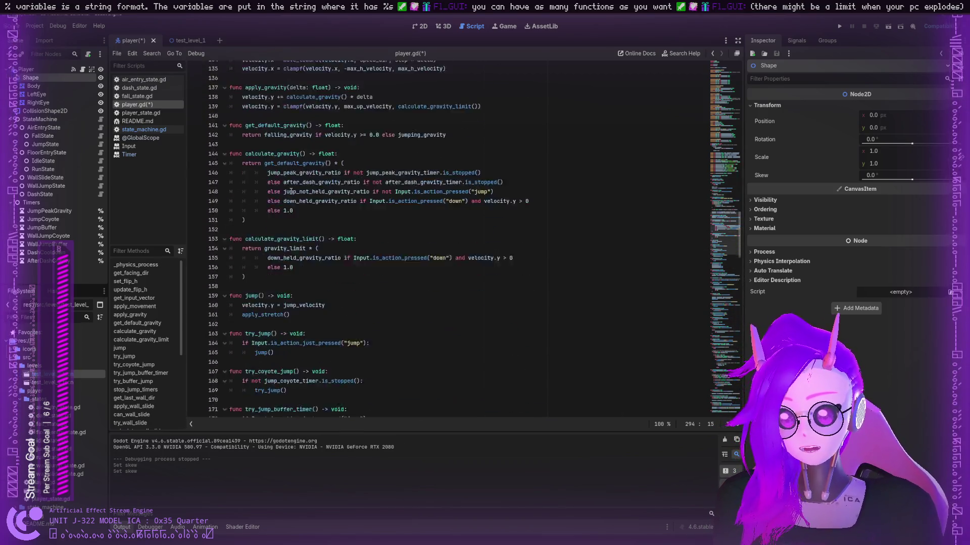
pyautogui.scroll(11, 291, 191)
pyautogui.moveTo(728, 138)
pyautogui.mouseDown()
pyautogui.moveTo(723, 145)
pyautogui.moveTo(721, 131)
pyautogui.mouseUp()
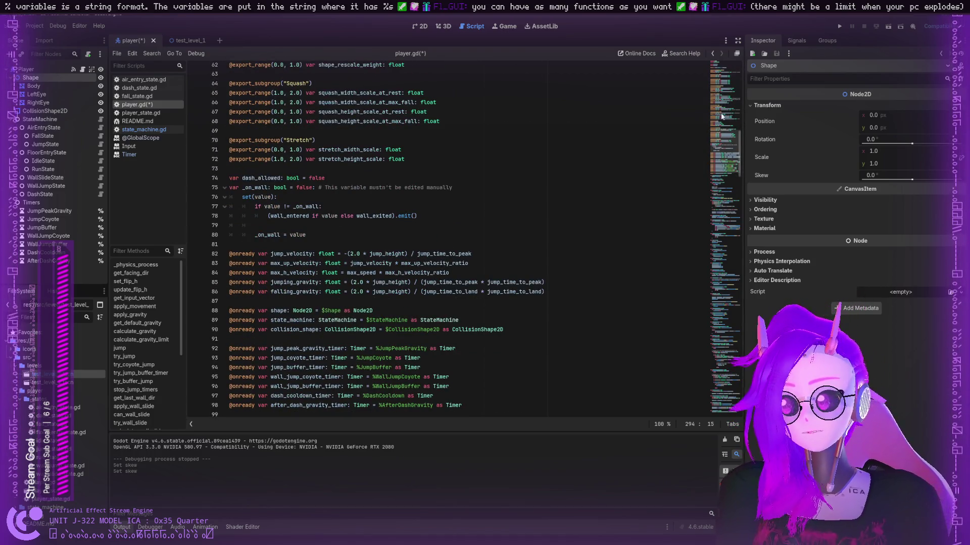
pyautogui.moveTo(722, 167)
pyautogui.mouseDown()
pyautogui.moveTo(720, 121)
pyautogui.moveTo(692, 327)
pyautogui.moveTo(719, 192)
pyautogui.moveTo(720, 136)
pyautogui.moveTo(720, 161)
pyautogui.mouseUp()
pyautogui.scroll(15, 332, 177)
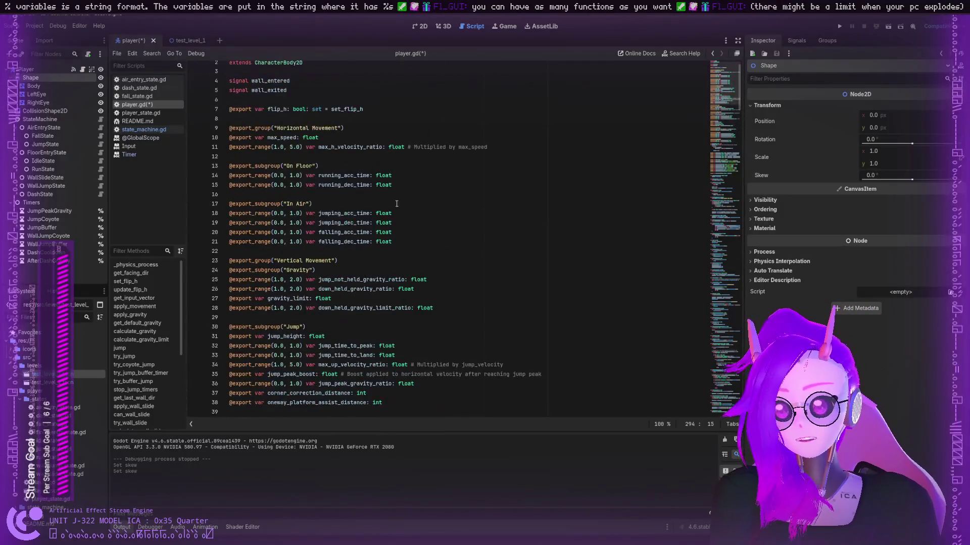
pyautogui.doubleClick(324, 144)
# - Check squash_width_scale_at_rest and try_dash, jump back to line 154, and open player_state.gd
pyautogui.scroll(-20, 432, 370)
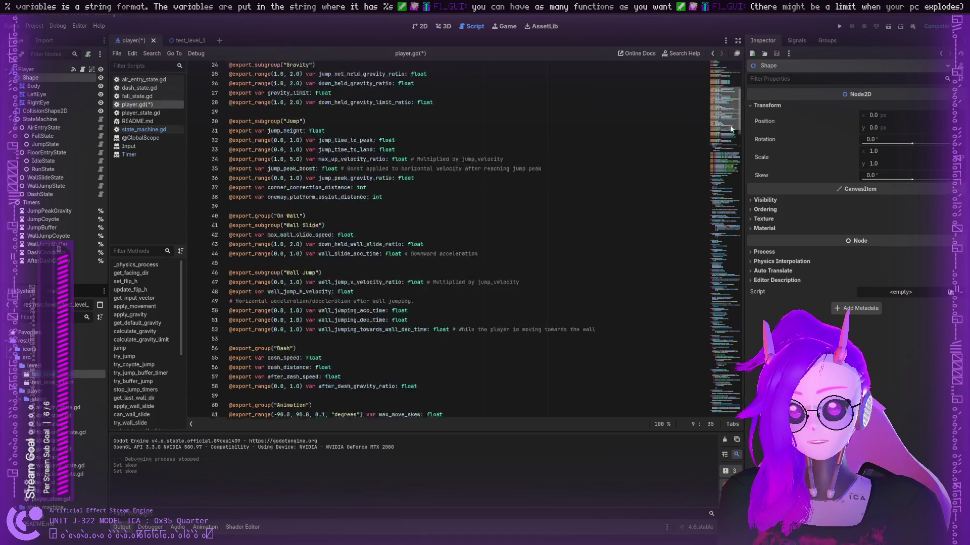
pyautogui.doubleClick(455, 365)
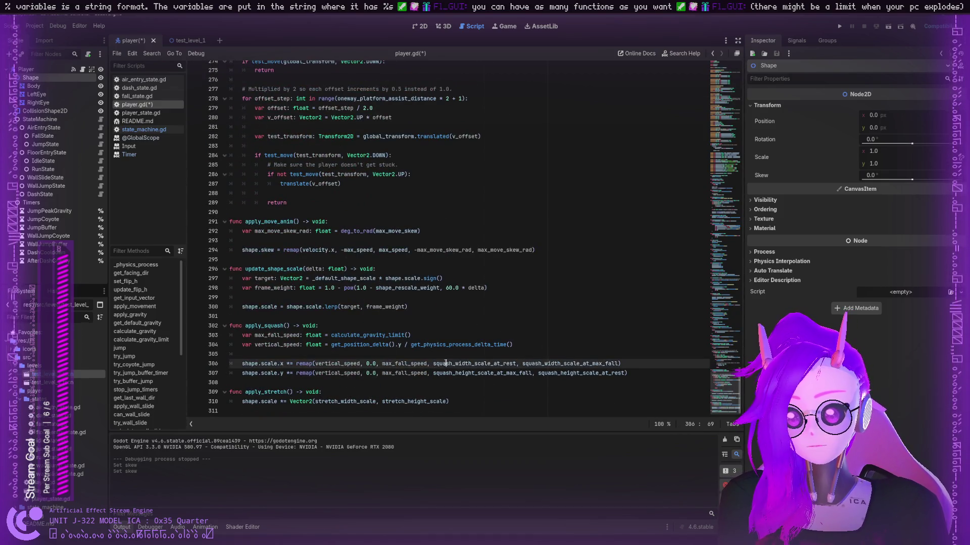
pyautogui.scroll(3, 354, 303)
pyautogui.scroll(4, 314, 272)
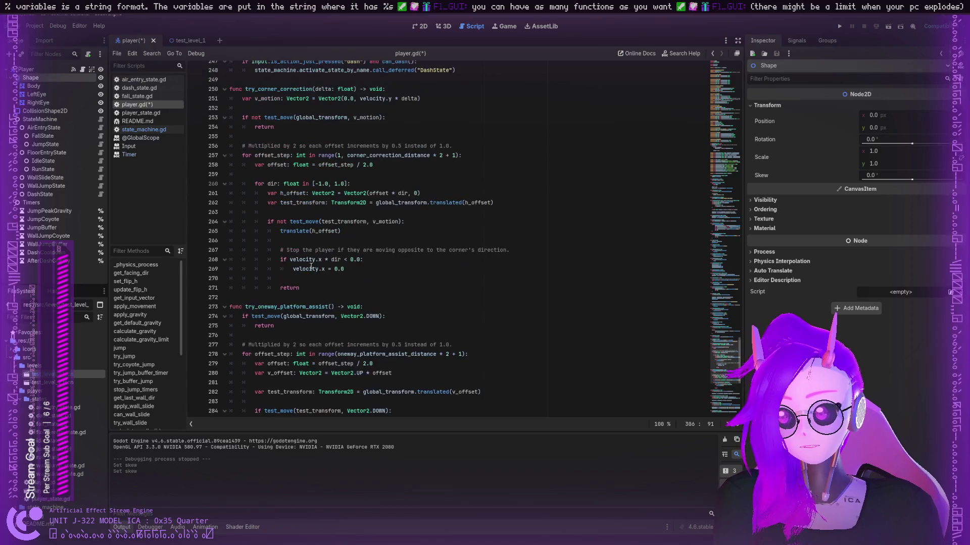
pyautogui.scroll(4, 238, 195)
pyautogui.click(282, 165)
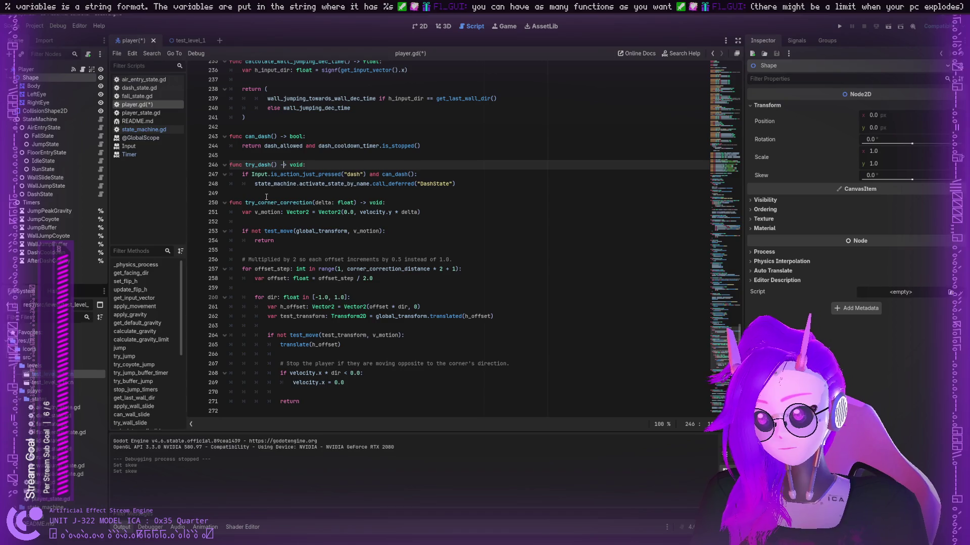
pyautogui.hotkey('ctrl', 'z')
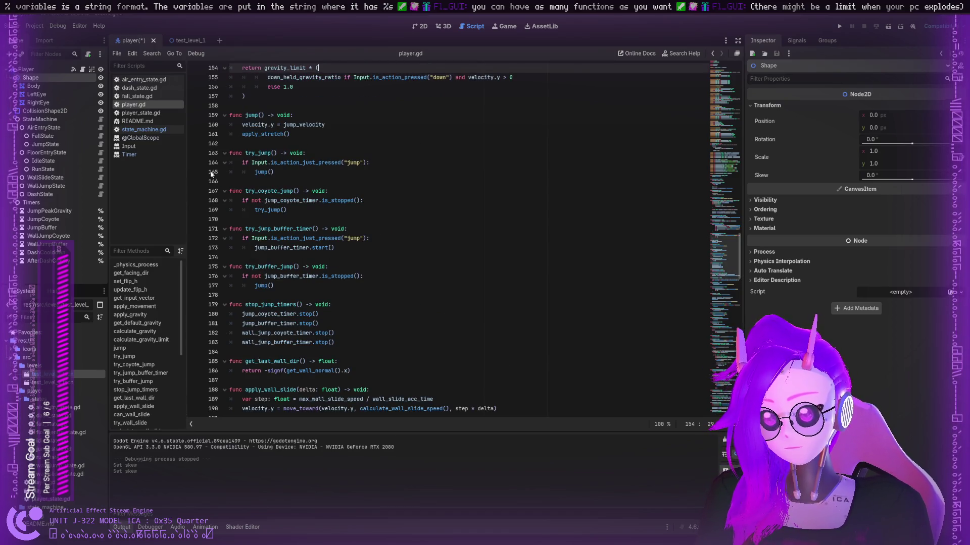
pyautogui.scroll(19, 263, 208)
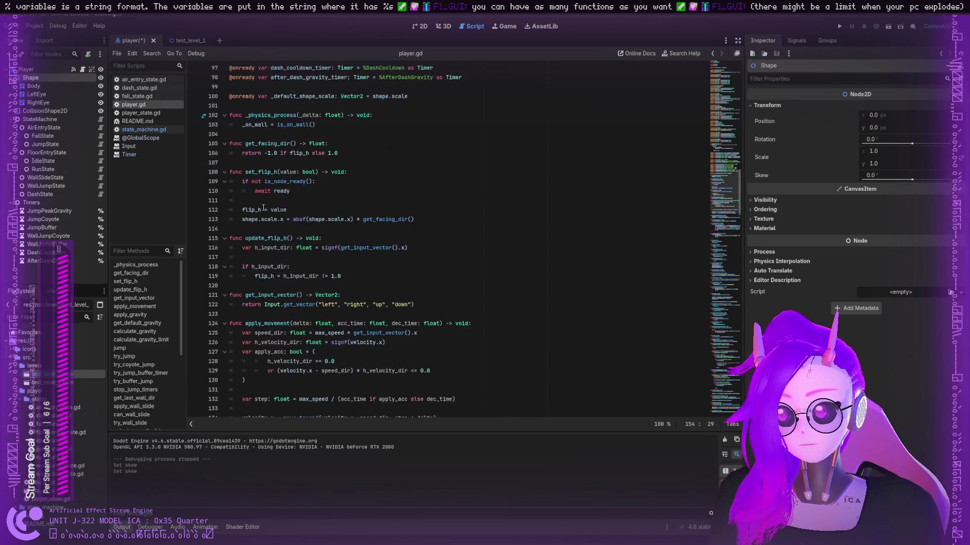
pyautogui.scroll(10, 264, 208)
pyautogui.click(142, 114)
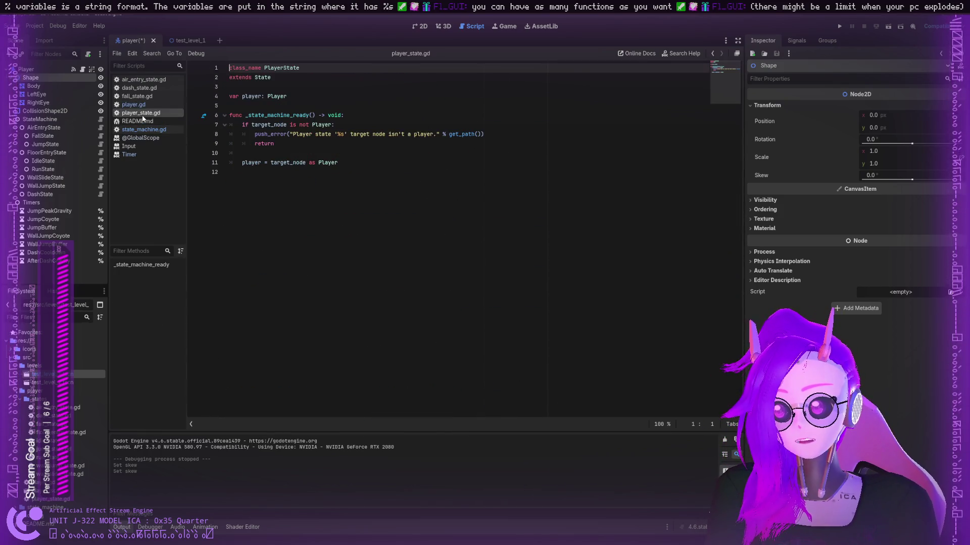
# - Highlight _state_machine_ready, read fall_state.gd, and check the DashState, FloorEntryState and IdleState nodes
pyautogui.doubleClick(249, 117)
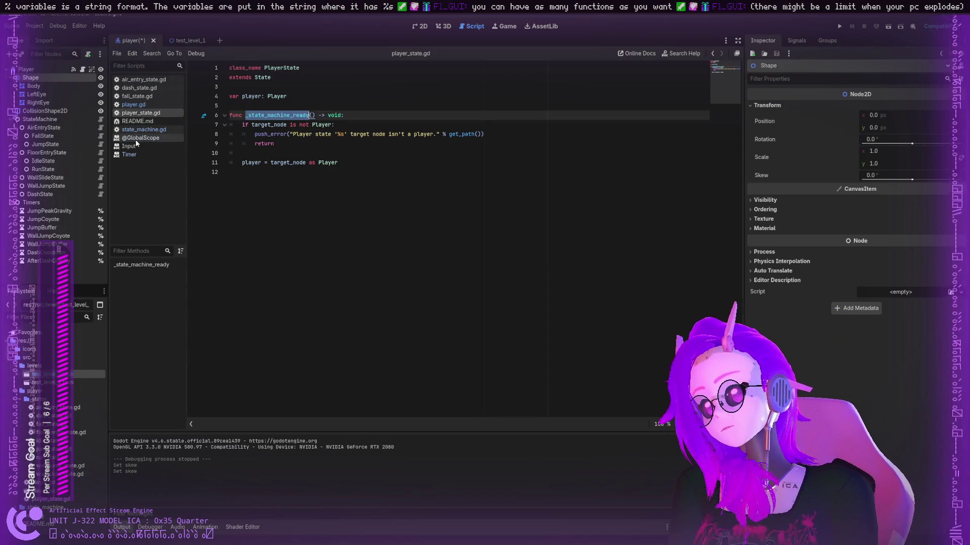
pyautogui.click(132, 96)
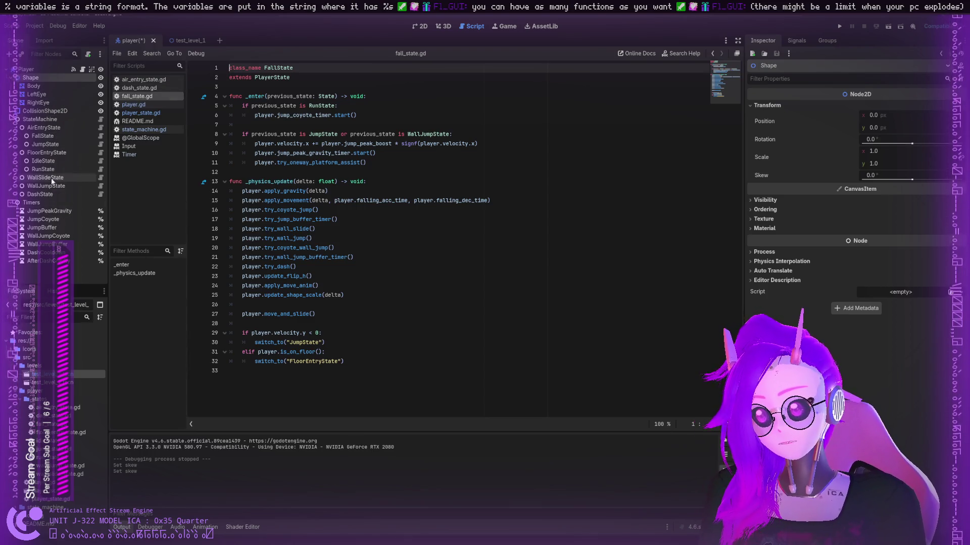
pyautogui.click(41, 195)
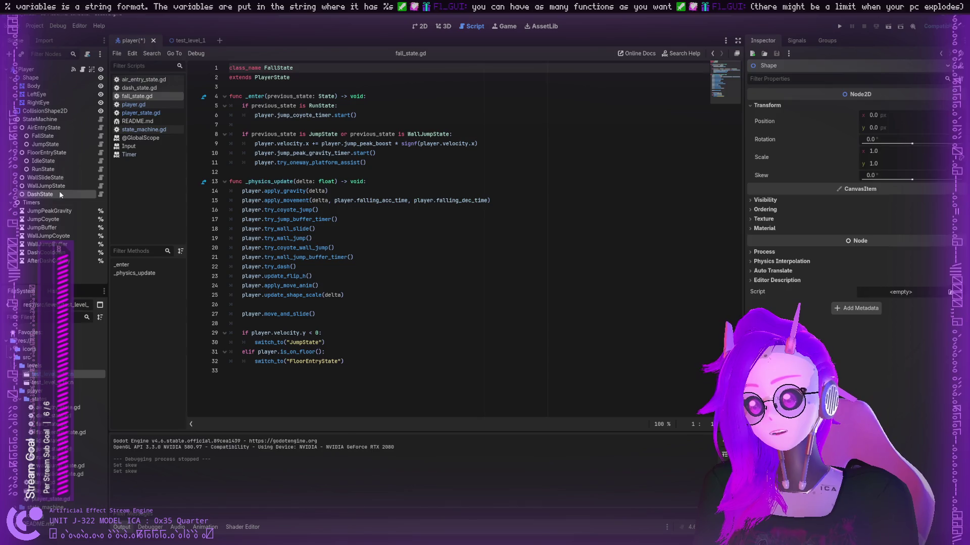
pyautogui.click(50, 144)
pyautogui.click(44, 127)
pyautogui.click(45, 153)
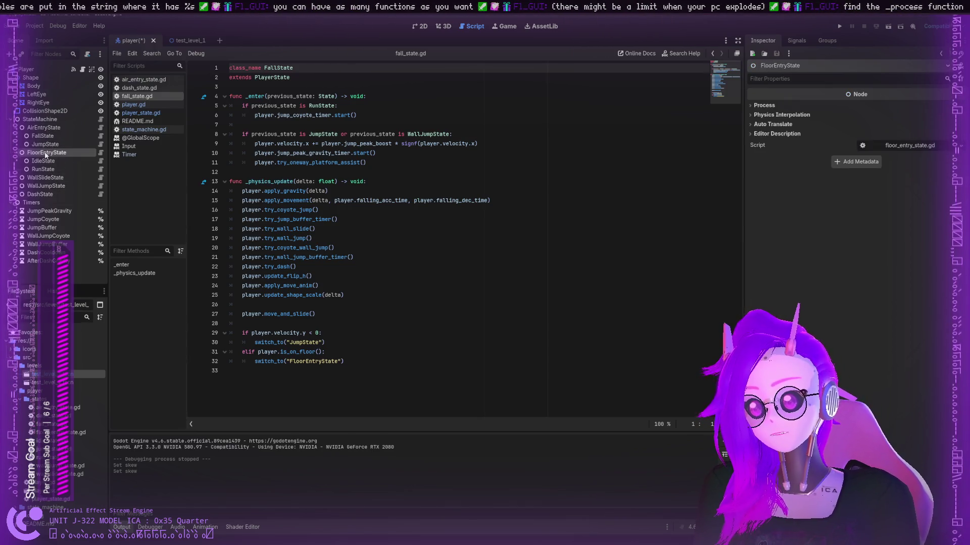
pyautogui.click(48, 161)
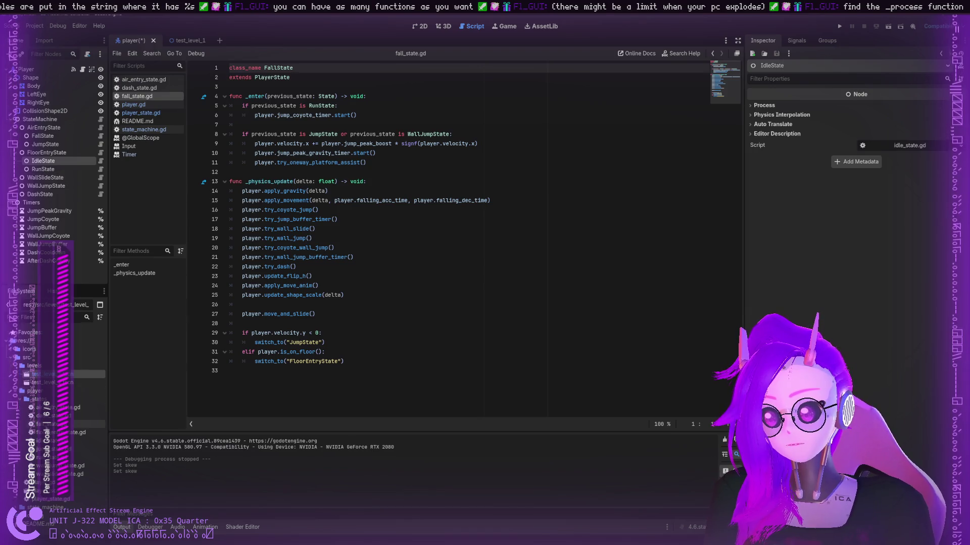
pyautogui.doubleClick(51, 441)
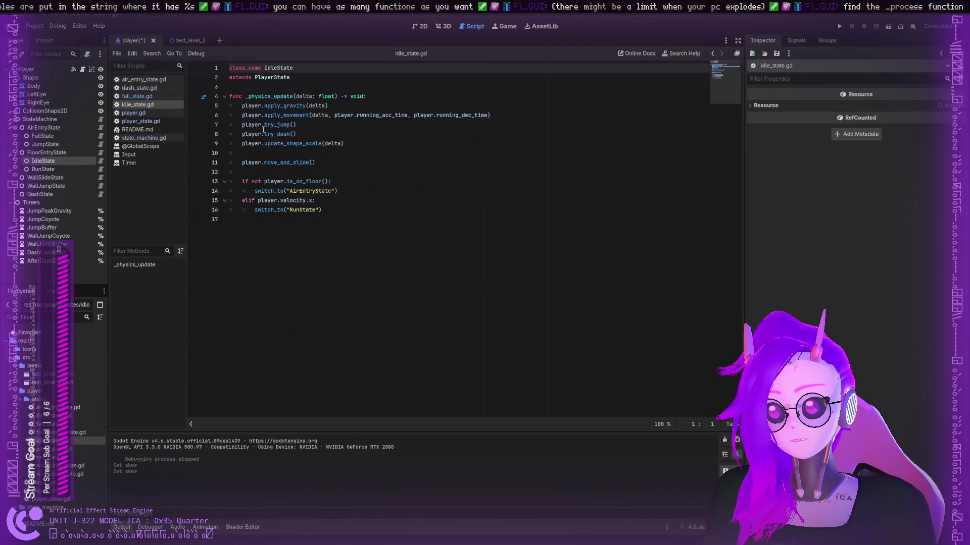
# - Go through idle_state's _physics_update calls: apply_gravity, apply_movement, try_jump, try_dash, update_shape_scale
pyautogui.doubleClick(285, 106)
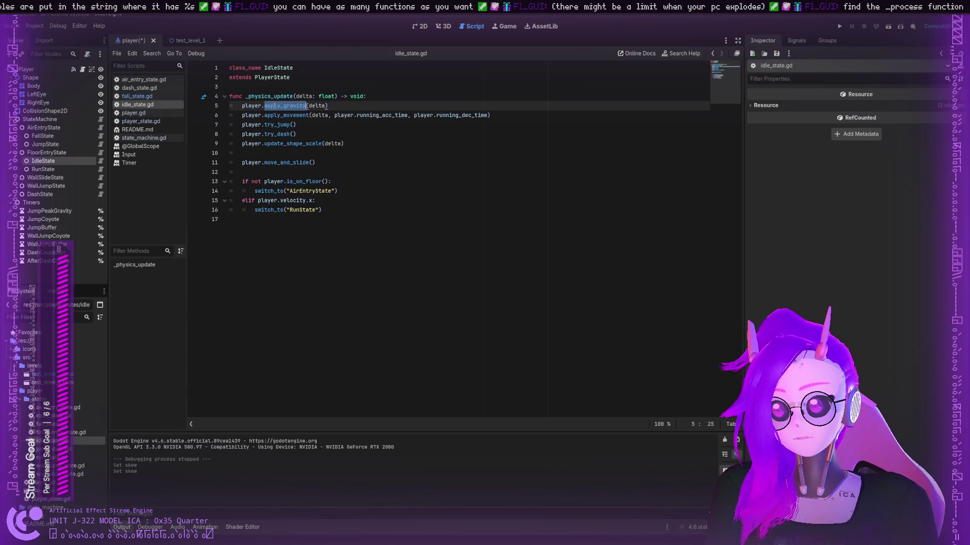
pyautogui.doubleClick(259, 96)
pyautogui.doubleClick(285, 115)
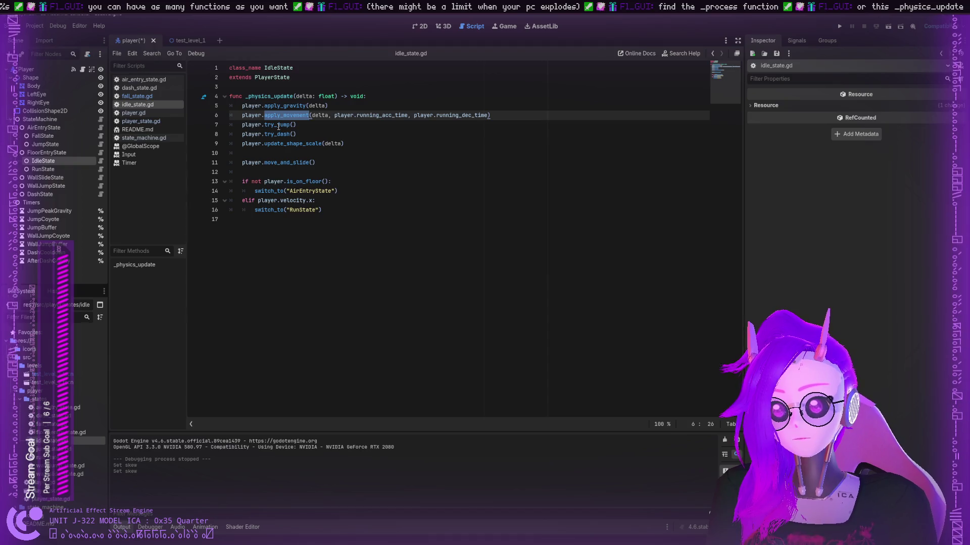
pyautogui.click(271, 125)
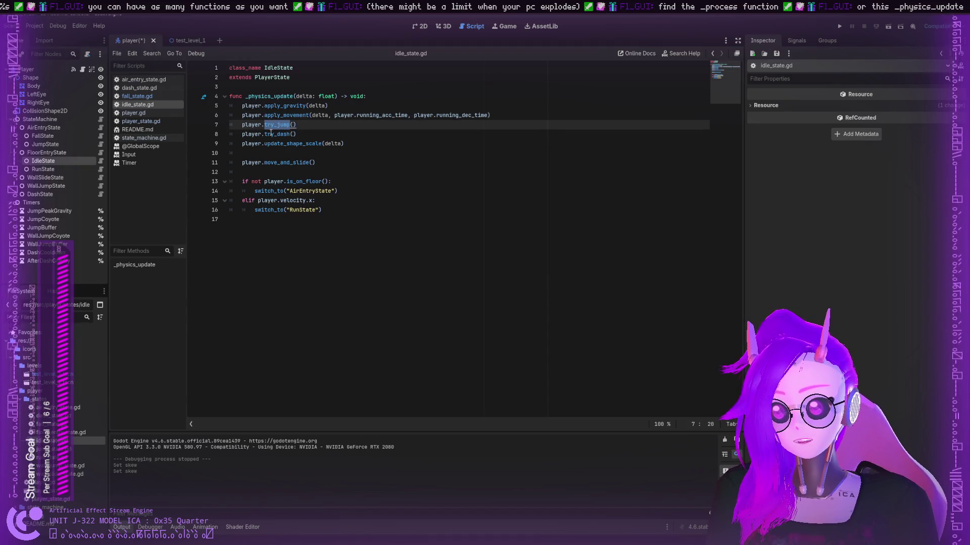
pyautogui.click(272, 134)
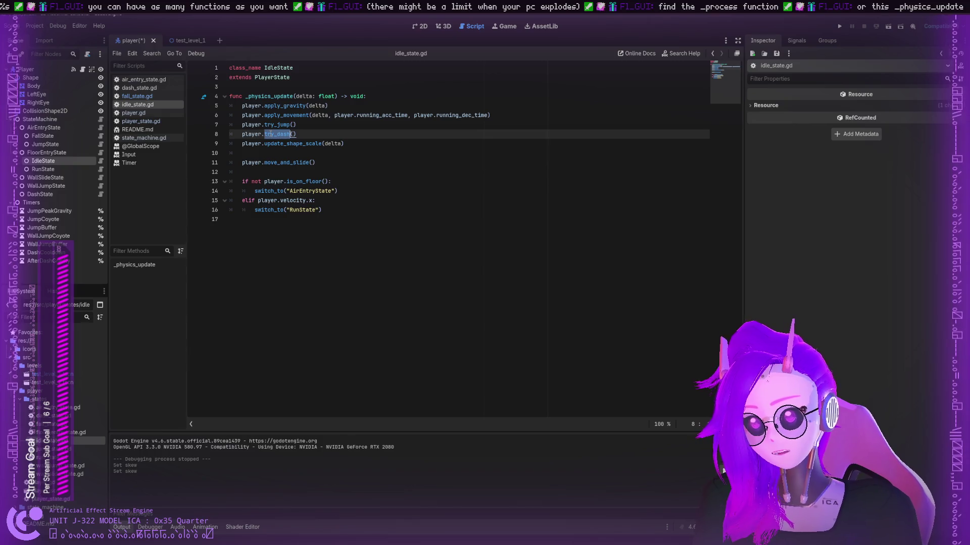
pyautogui.click(276, 144)
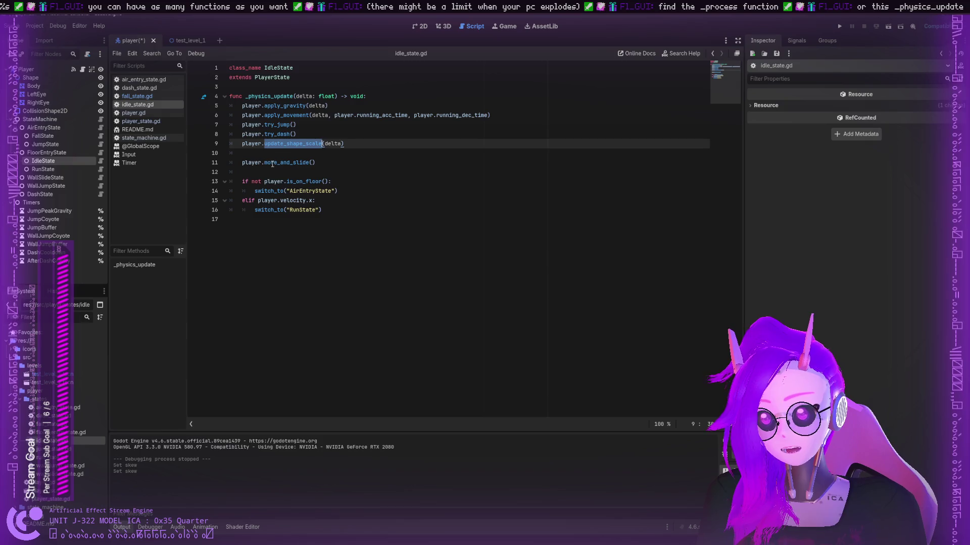
# - Re-highlight try_jump and try_dash, then inspect the StateMachine node's target Player and default AirEntryState
pyautogui.doubleClick(281, 134)
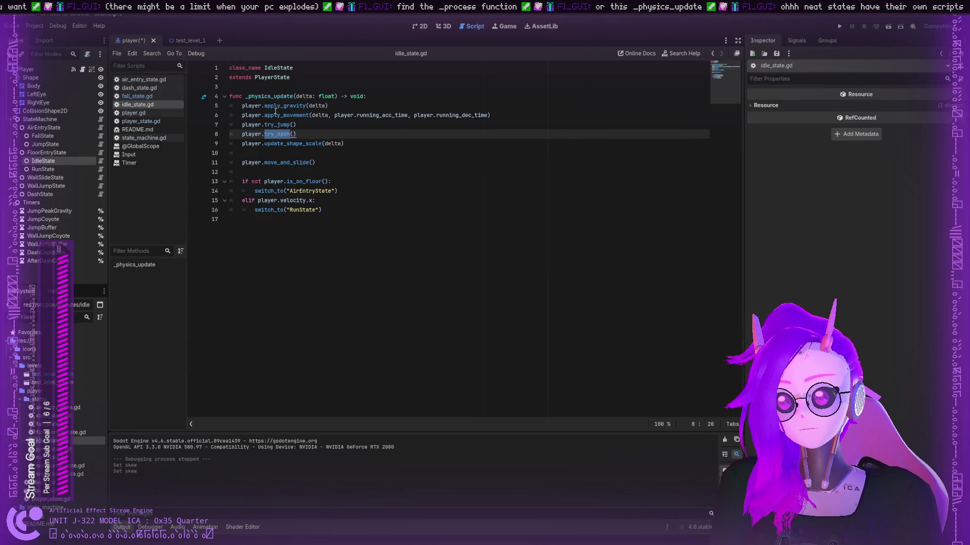
pyautogui.doubleClick(273, 121)
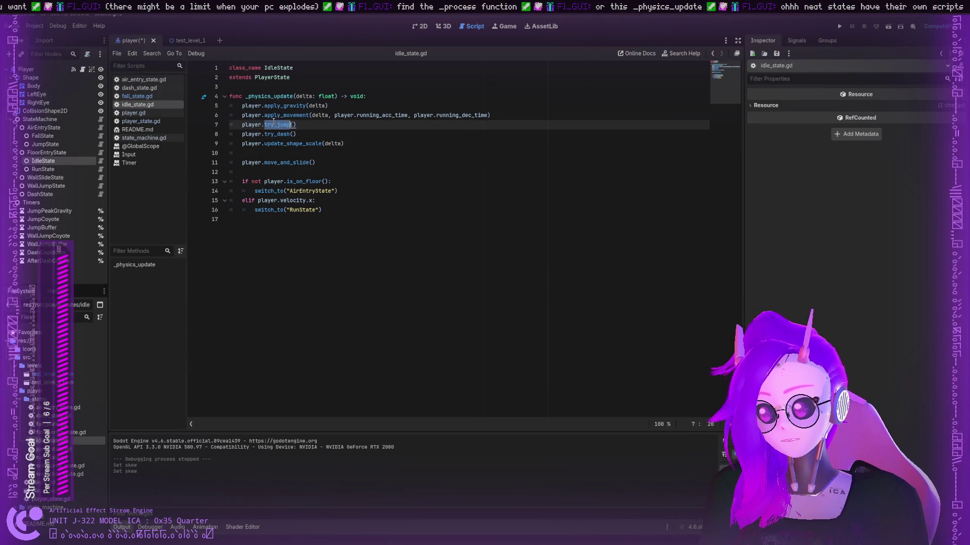
pyautogui.click(273, 134)
pyautogui.doubleClick(279, 134)
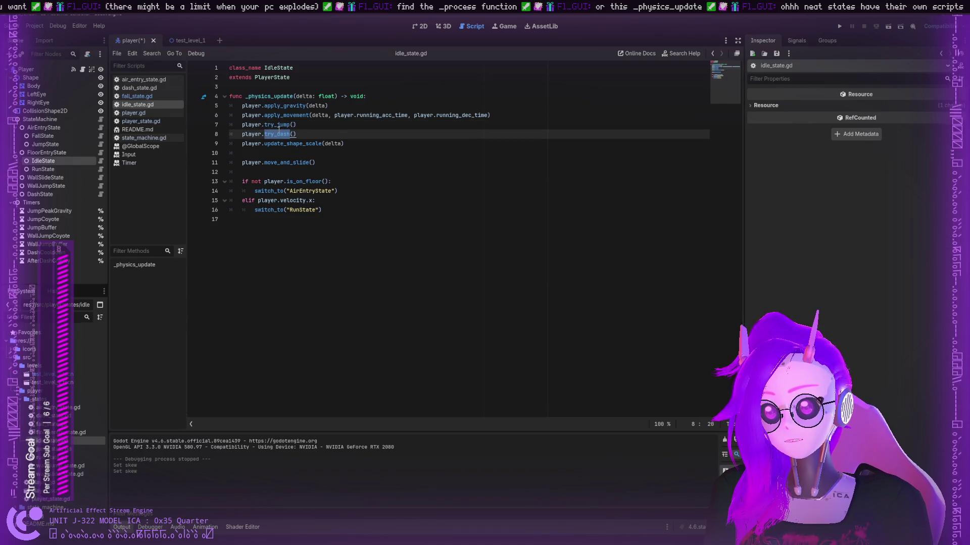
pyautogui.click(273, 144)
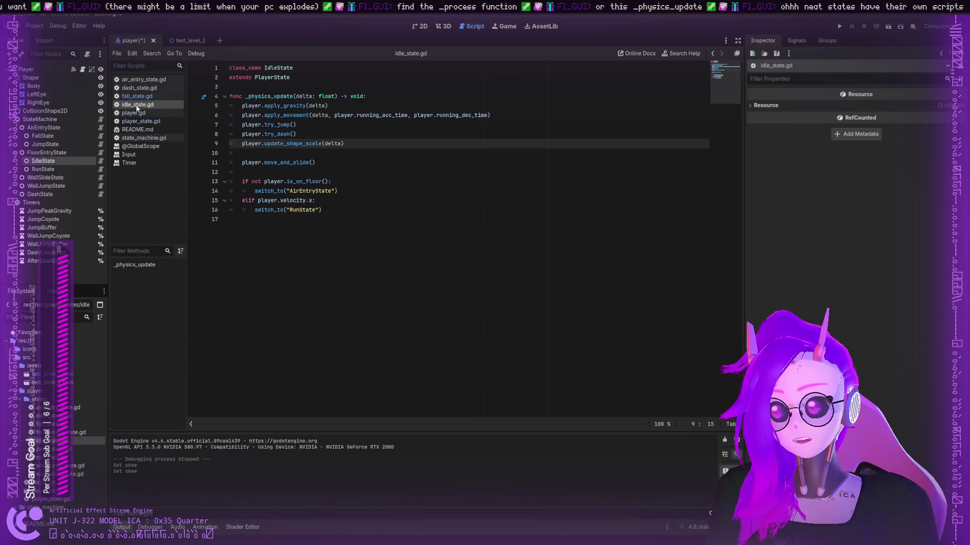
pyautogui.click(40, 119)
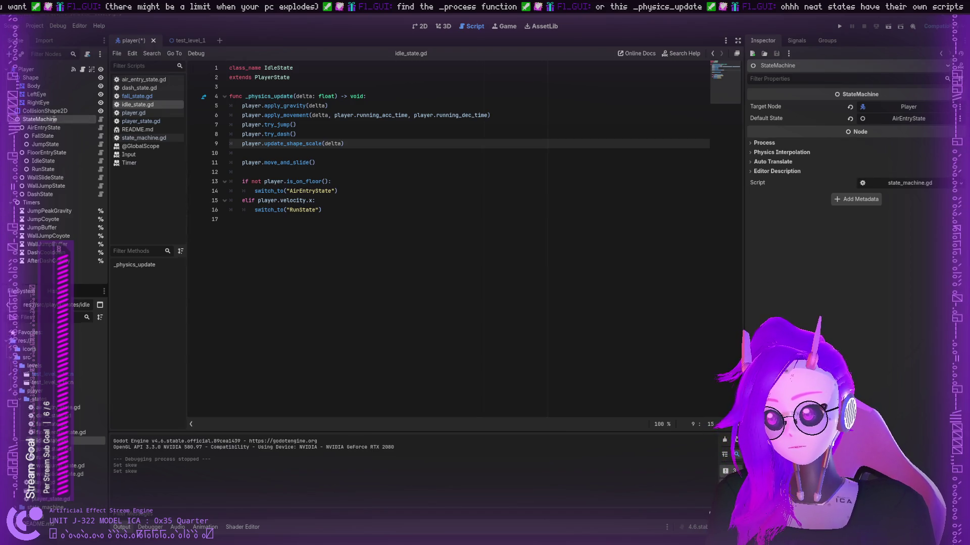
pyautogui.click(144, 138)
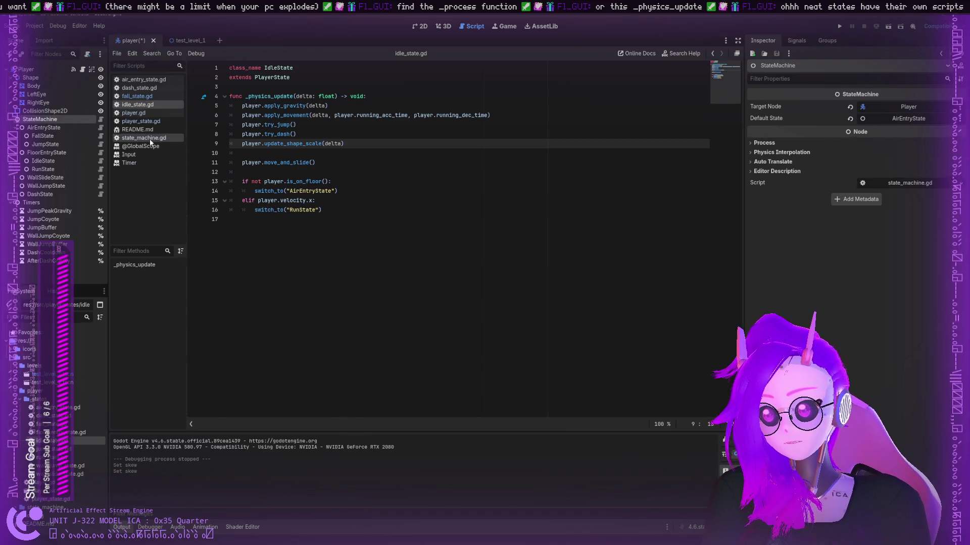
# - Highlight Node as the base class that StateMachine extends
pyautogui.click(242, 68)
pyautogui.doubleClick(283, 68)
pyautogui.click(253, 85)
pyautogui.doubleClick(261, 77)
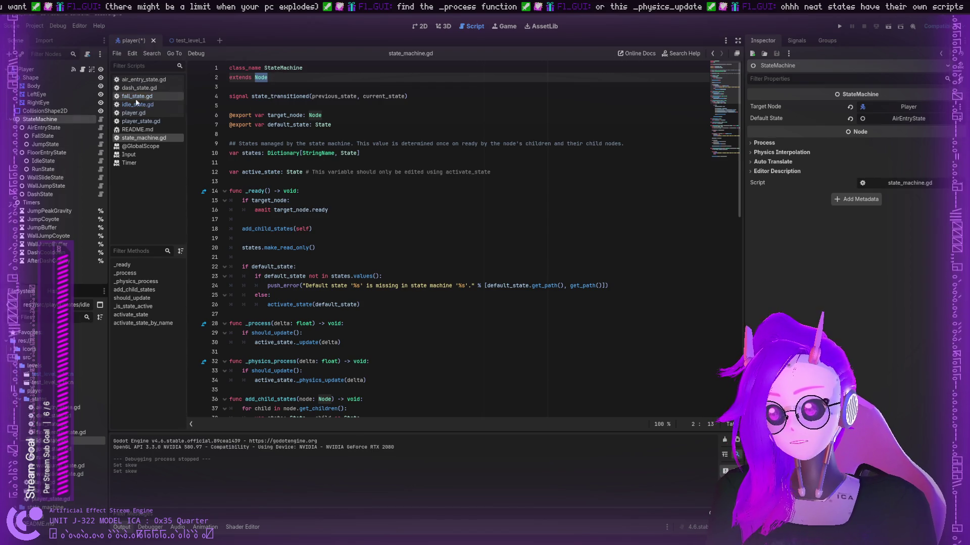
# - Check player_state.gd and note player.gd extends CharacterBody2D, then return to state_machine.gd
pyautogui.click(141, 121)
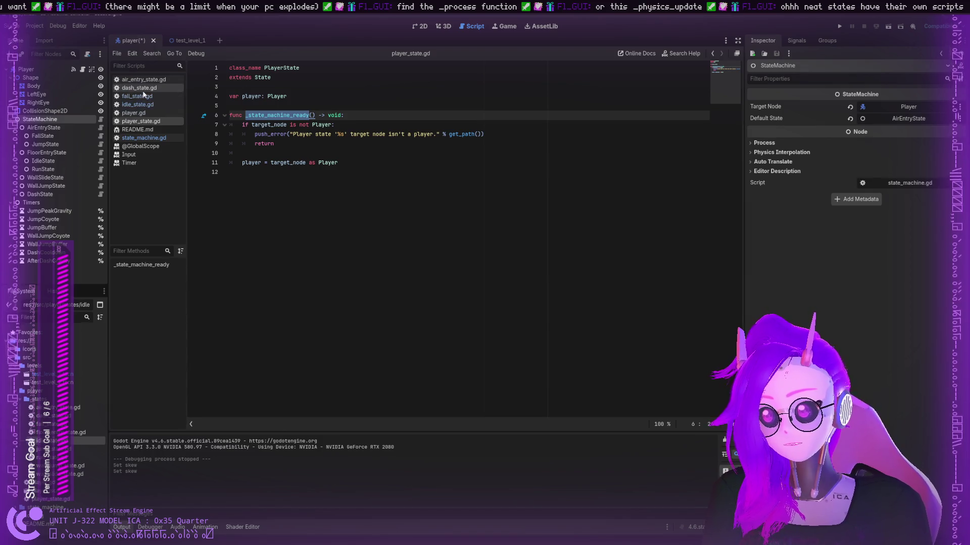
pyautogui.click(133, 113)
pyautogui.scroll(15, 282, 100)
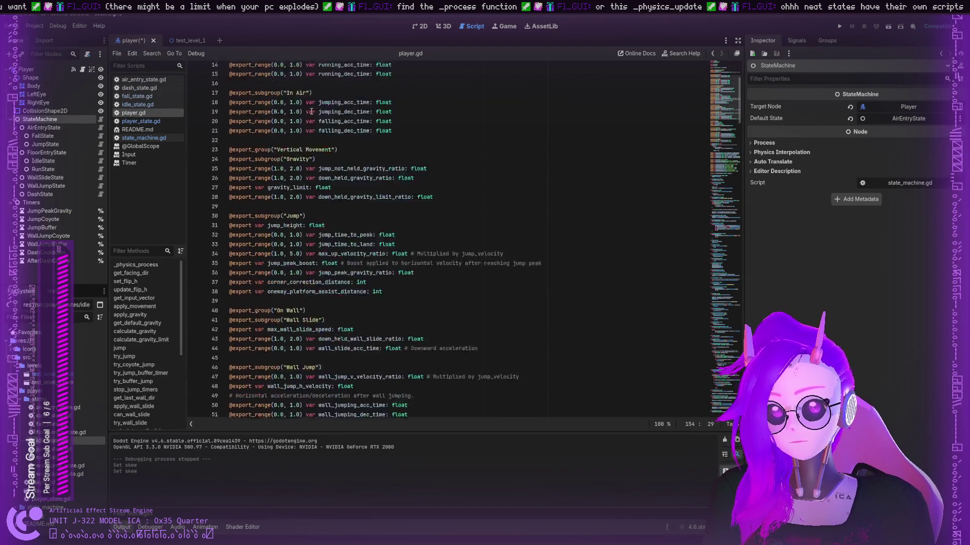
pyautogui.doubleClick(246, 78)
pyautogui.doubleClick(262, 78)
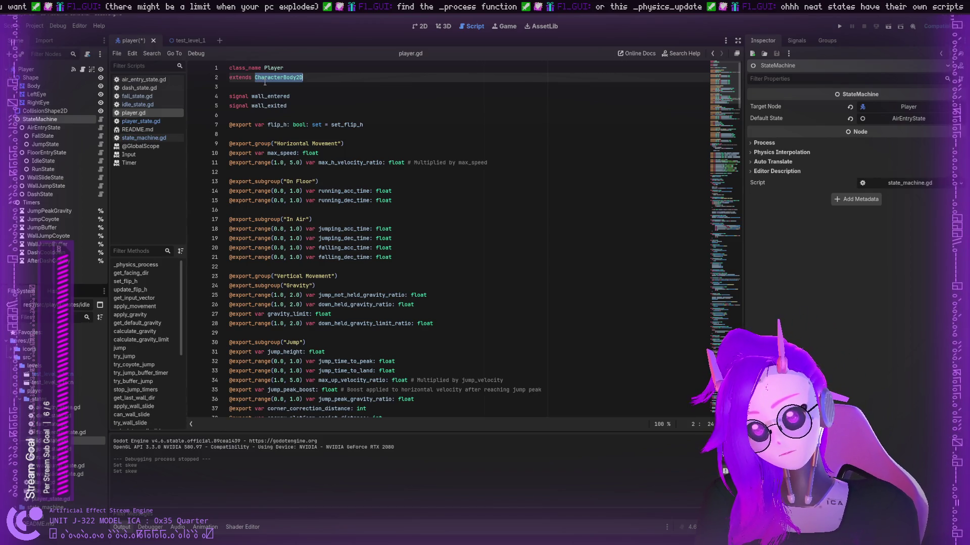
pyautogui.doubleClick(248, 78)
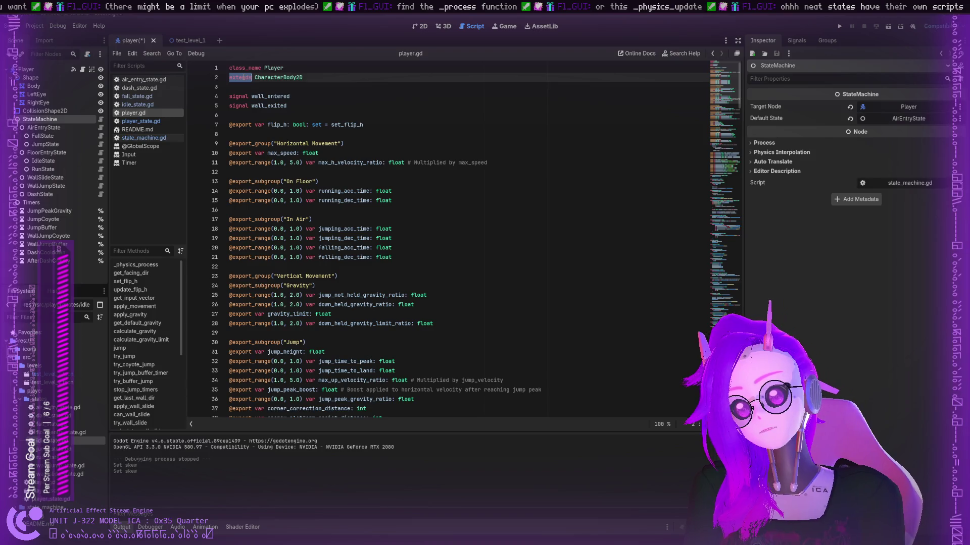
pyautogui.press('Down')
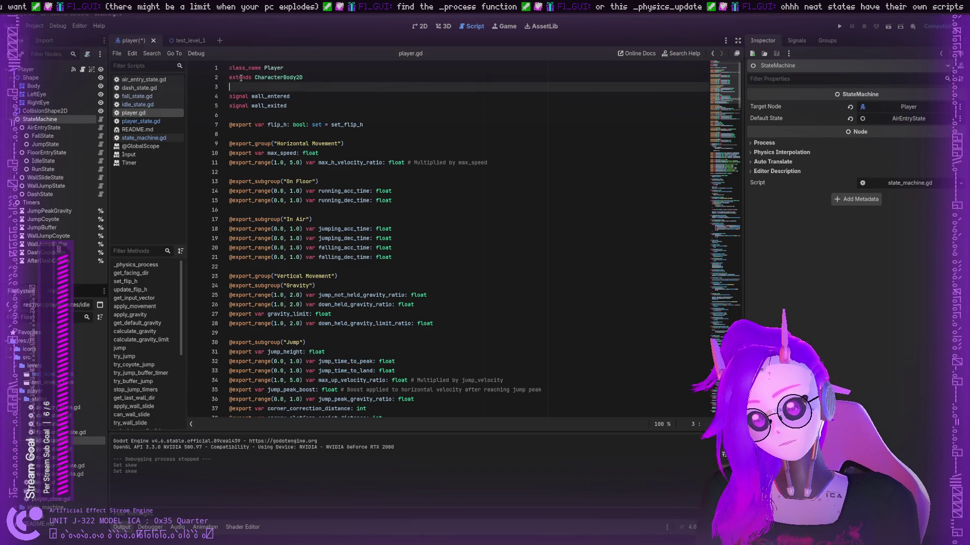
pyautogui.click(241, 77)
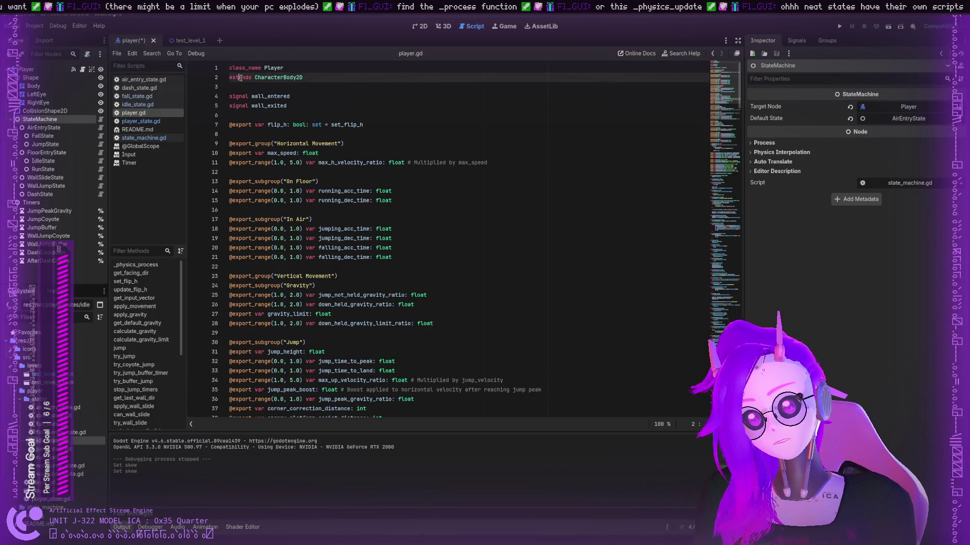
pyautogui.click(138, 137)
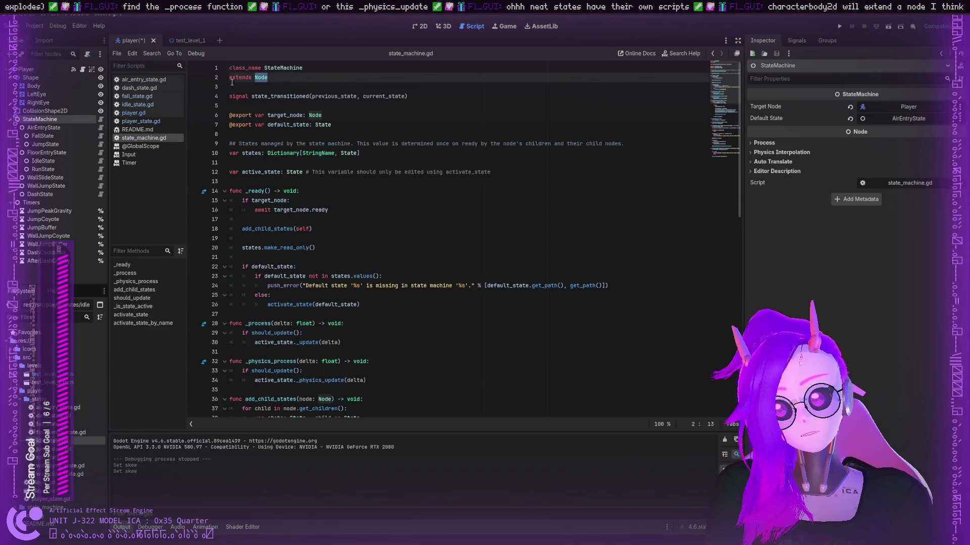
pyautogui.click(134, 113)
pyautogui.click(141, 121)
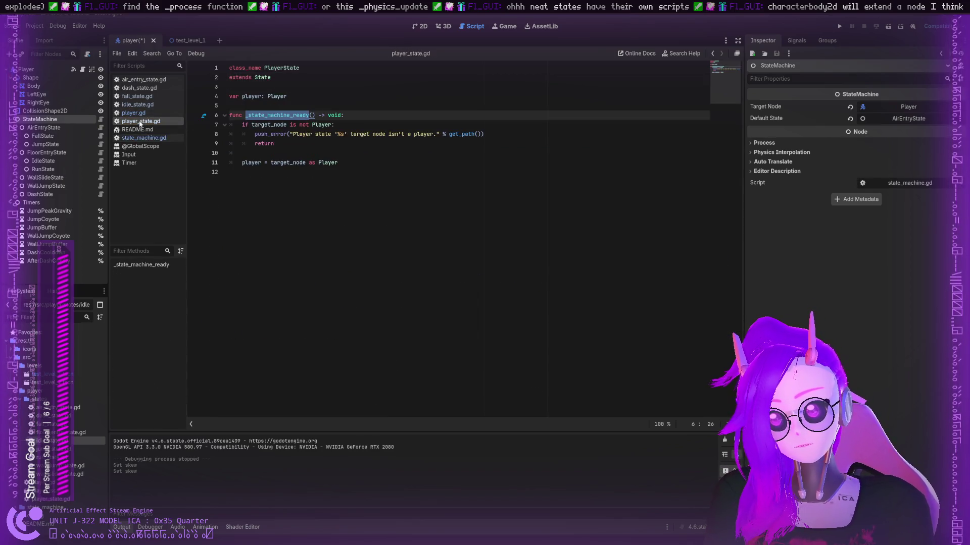
pyautogui.click(134, 130)
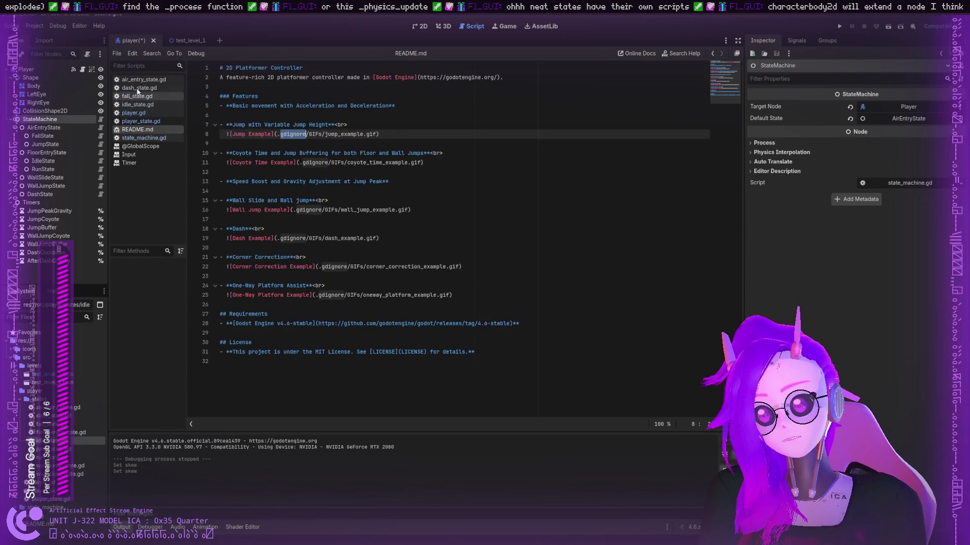
pyautogui.click(138, 88)
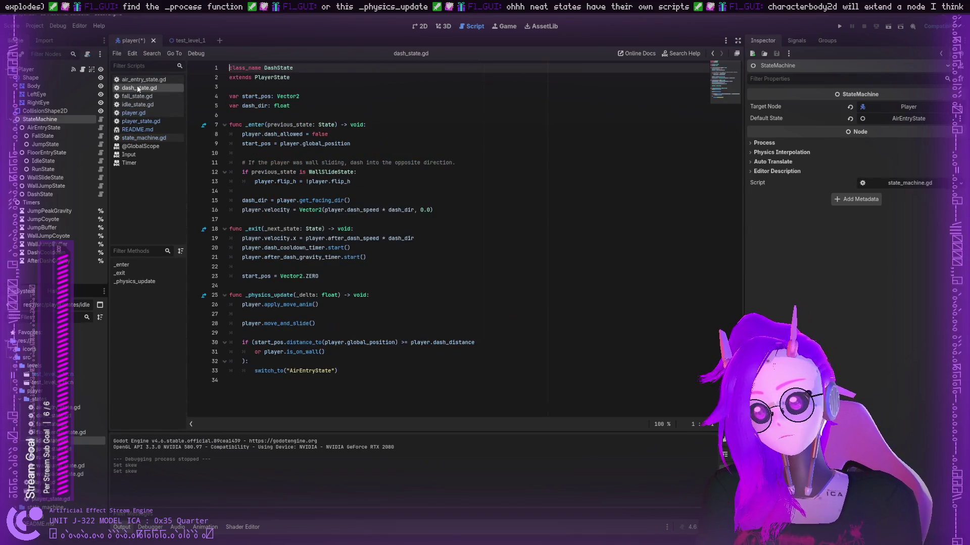
pyautogui.doubleClick(266, 77)
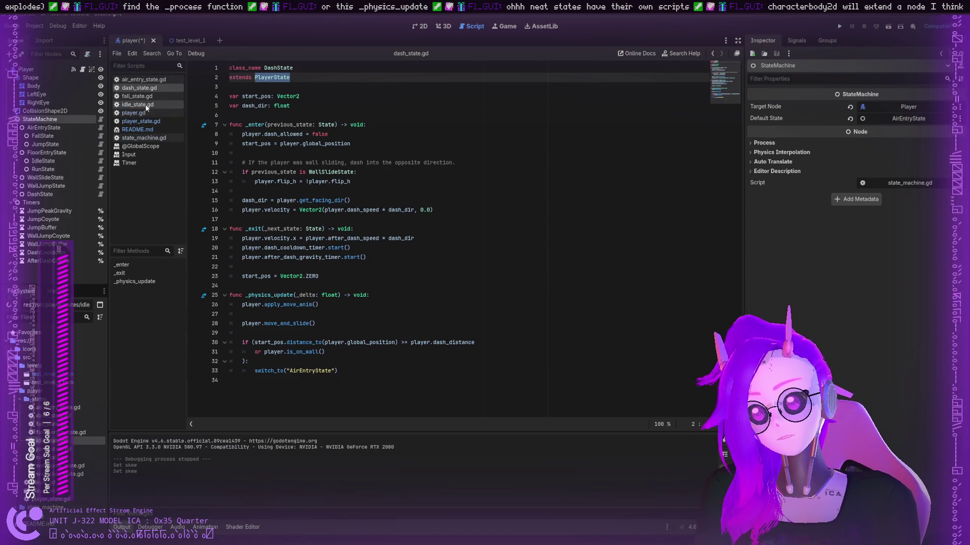
pyautogui.click(146, 121)
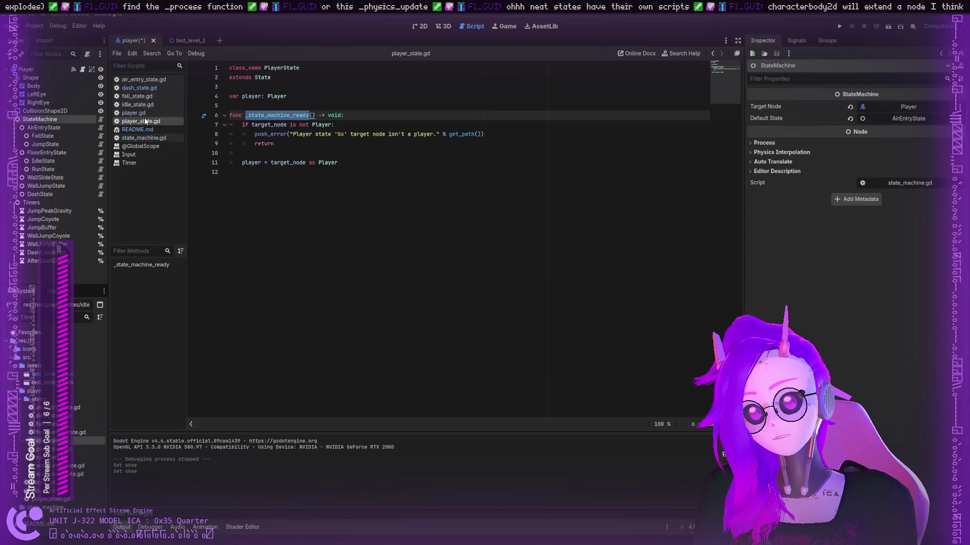
pyautogui.click(275, 70)
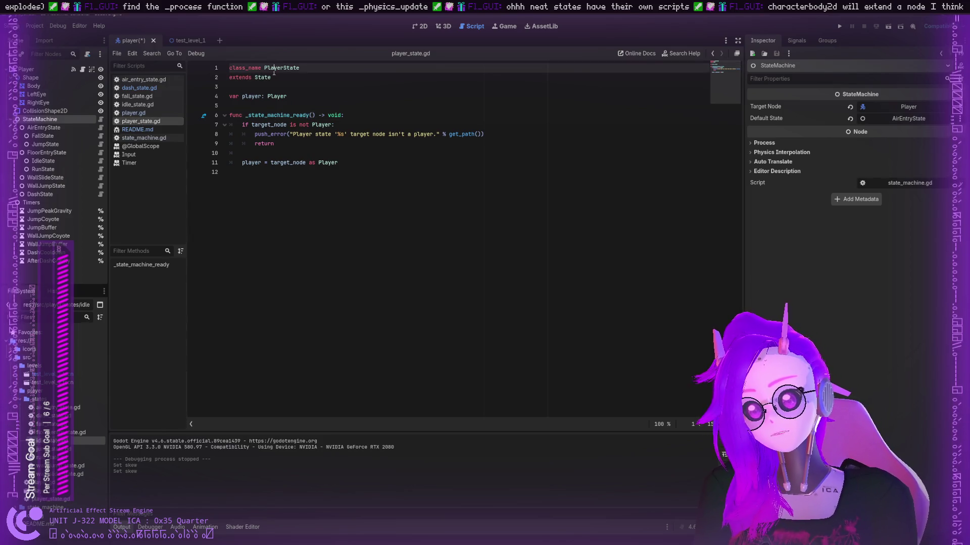
pyautogui.click(261, 78)
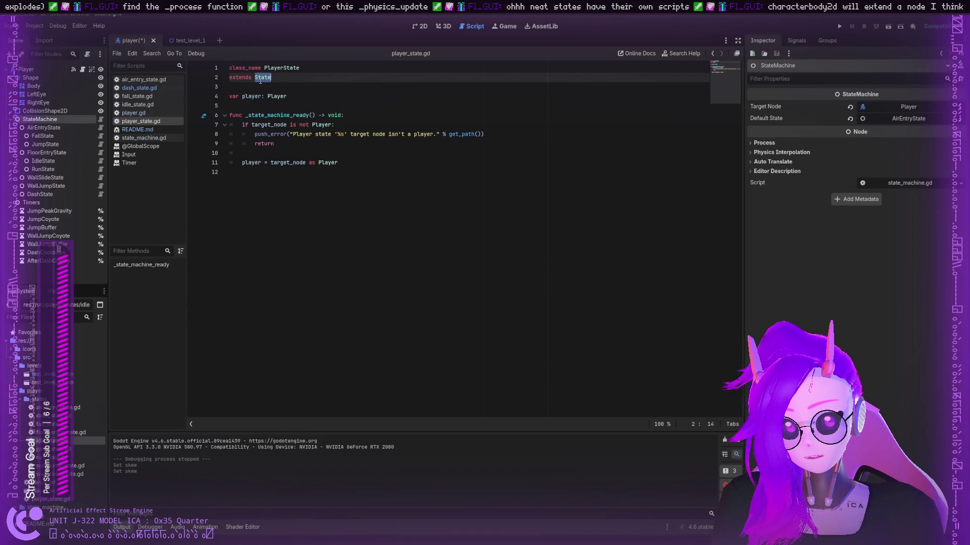
pyautogui.click(137, 139)
pyautogui.click(142, 122)
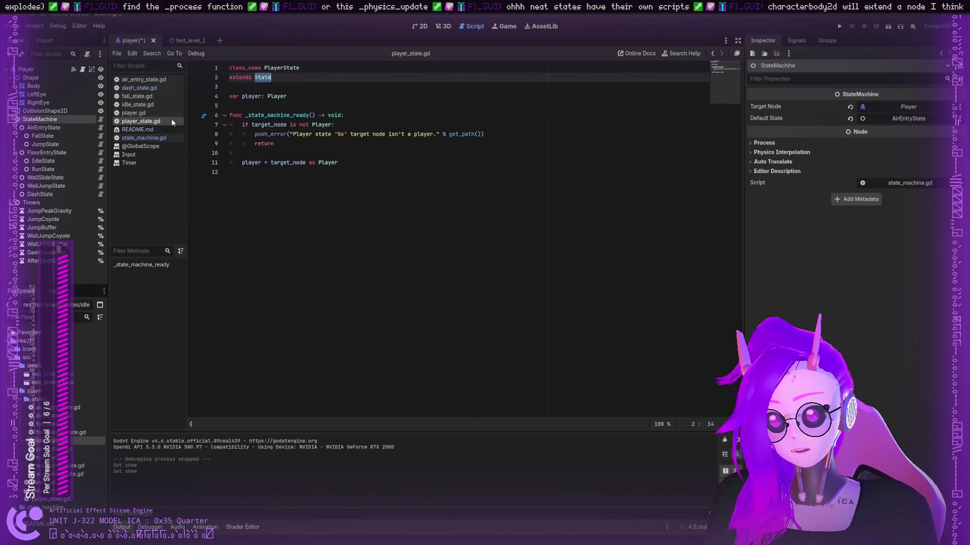
pyautogui.doubleClick(278, 97)
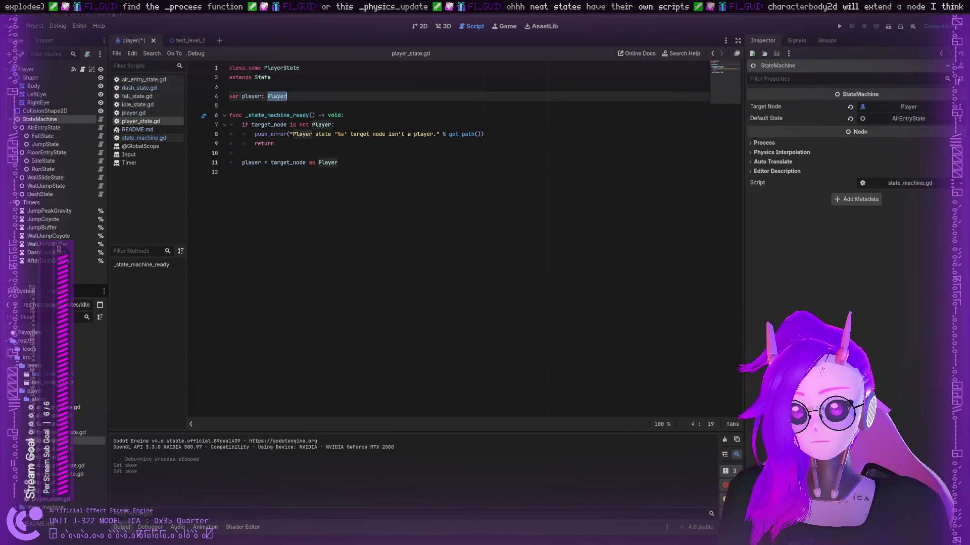
pyautogui.doubleClick(251, 95)
pyautogui.click(276, 96)
pyautogui.doubleClick(277, 96)
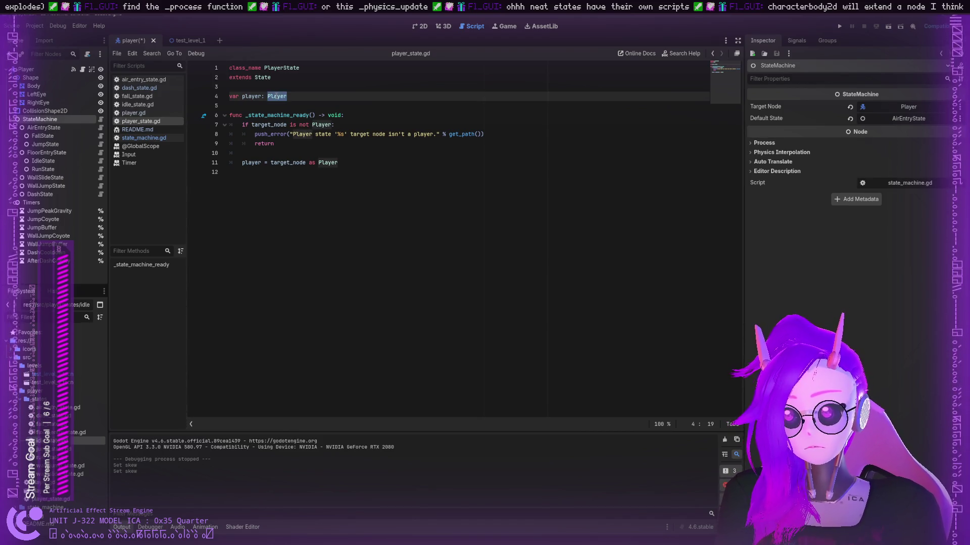
pyautogui.doubleClick(268, 116)
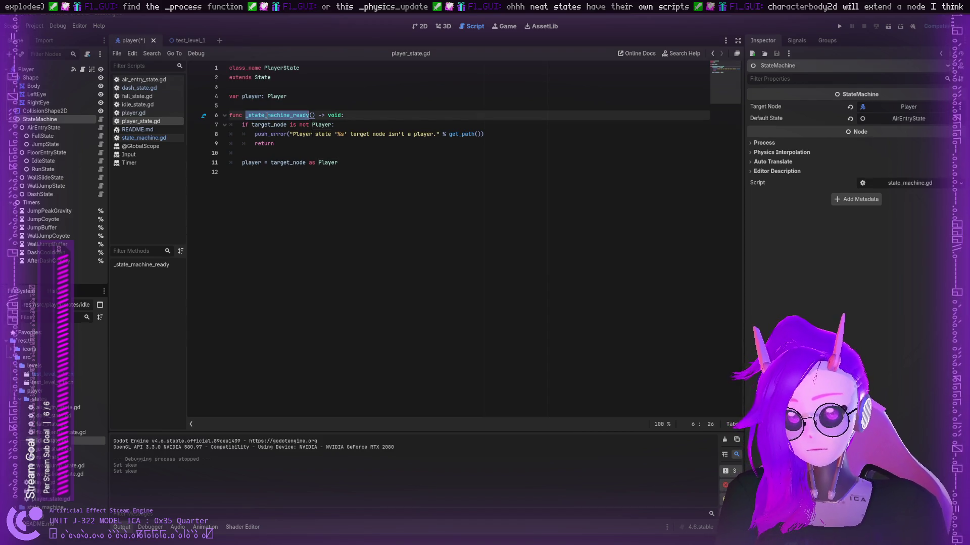
pyautogui.click(261, 125)
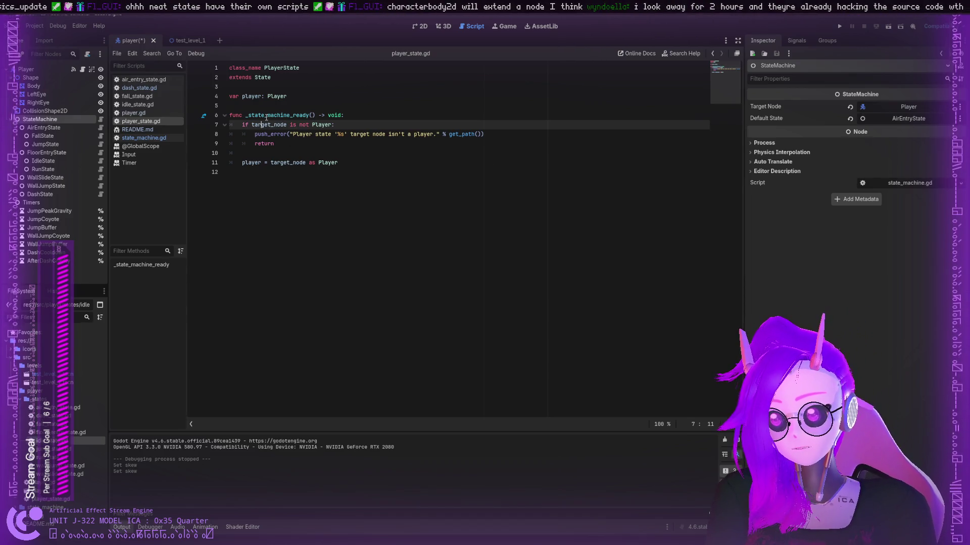
pyautogui.doubleClick(266, 116)
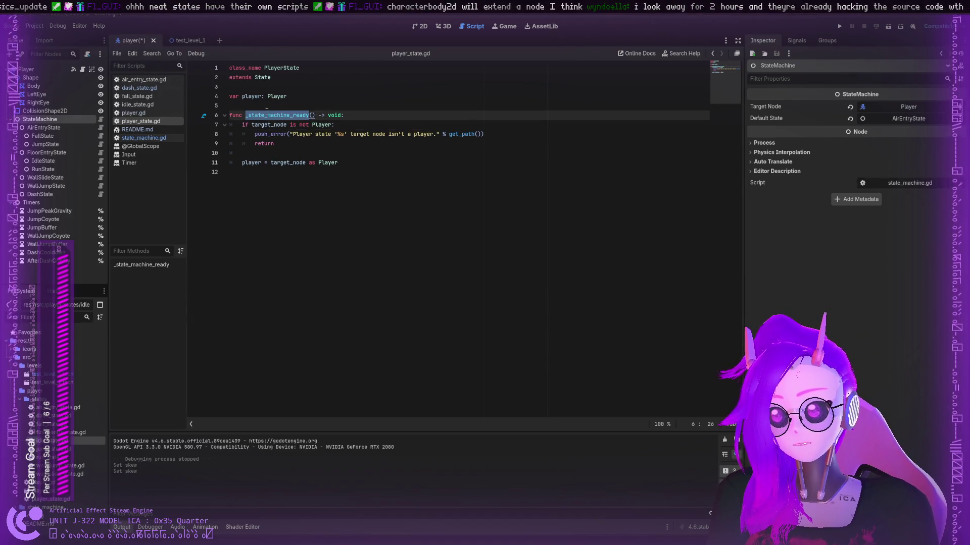
pyautogui.doubleClick(334, 116)
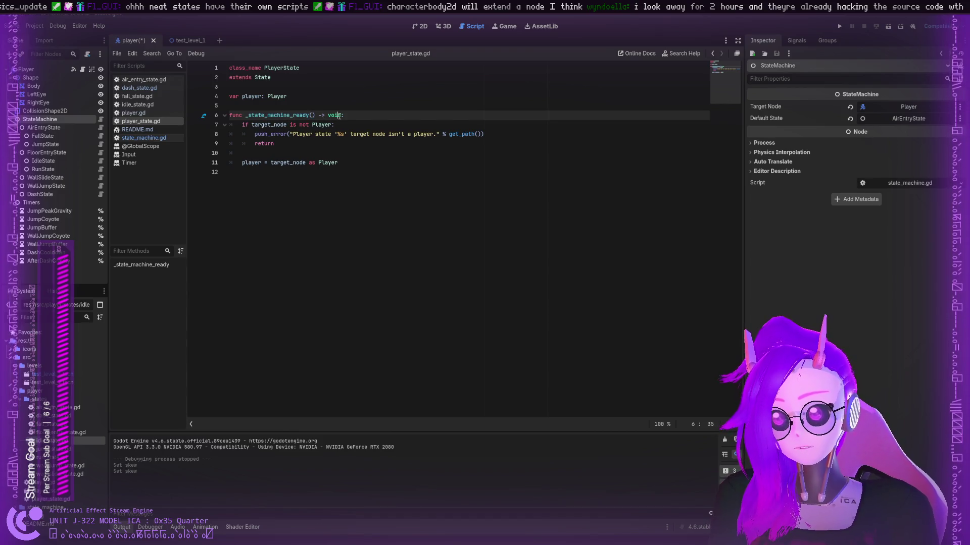
pyautogui.doubleClick(275, 125)
pyautogui.doubleClick(266, 115)
pyautogui.doubleClick(275, 124)
pyautogui.click(323, 162)
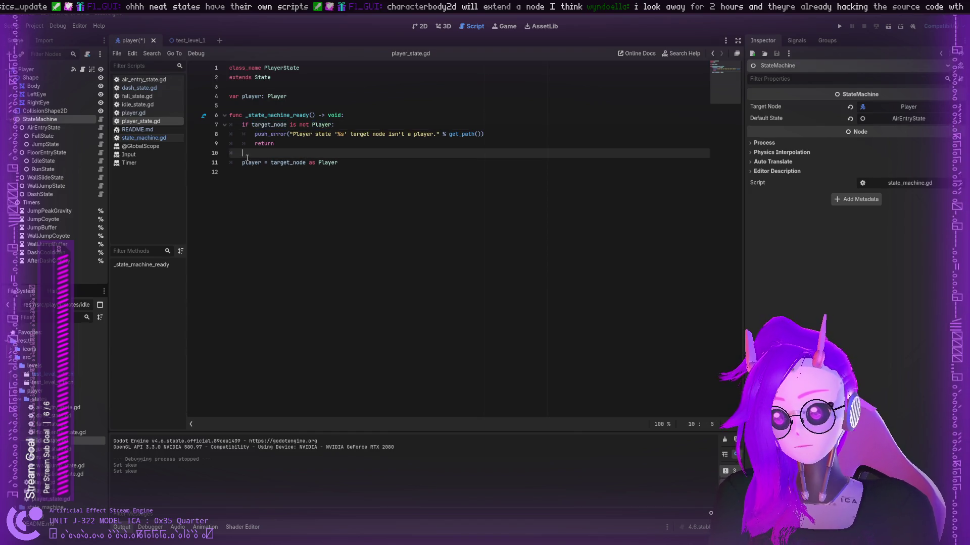
pyautogui.doubleClick(323, 162)
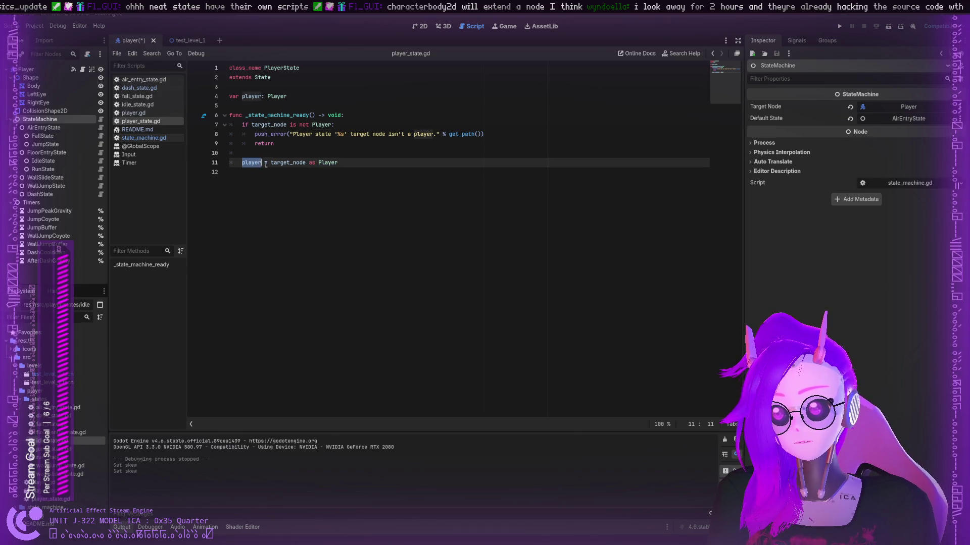
pyautogui.doubleClick(288, 162)
pyautogui.click(145, 138)
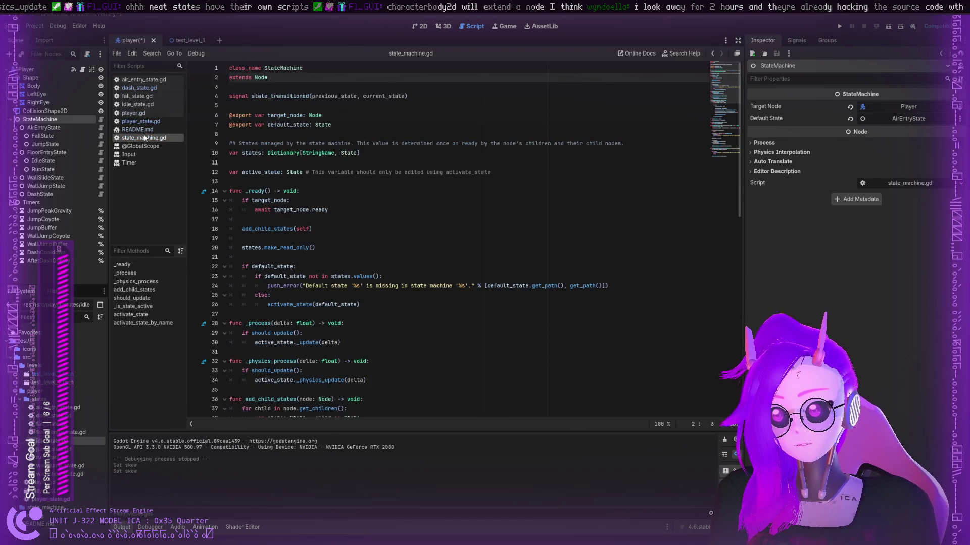
# - Highlight extends and the default_state variable with its State type in state_machine.gd
pyautogui.doubleClick(251, 78)
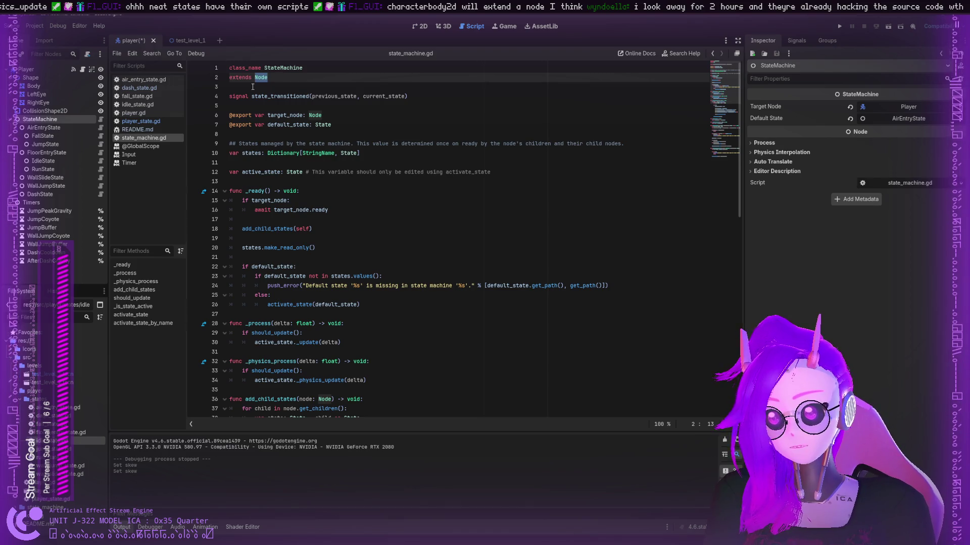
pyautogui.doubleClick(288, 124)
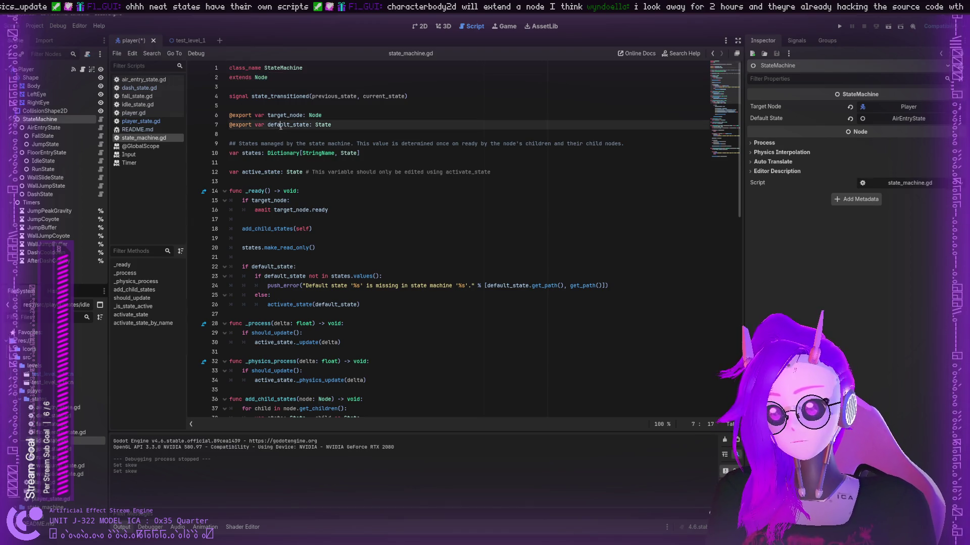
pyautogui.doubleClick(322, 125)
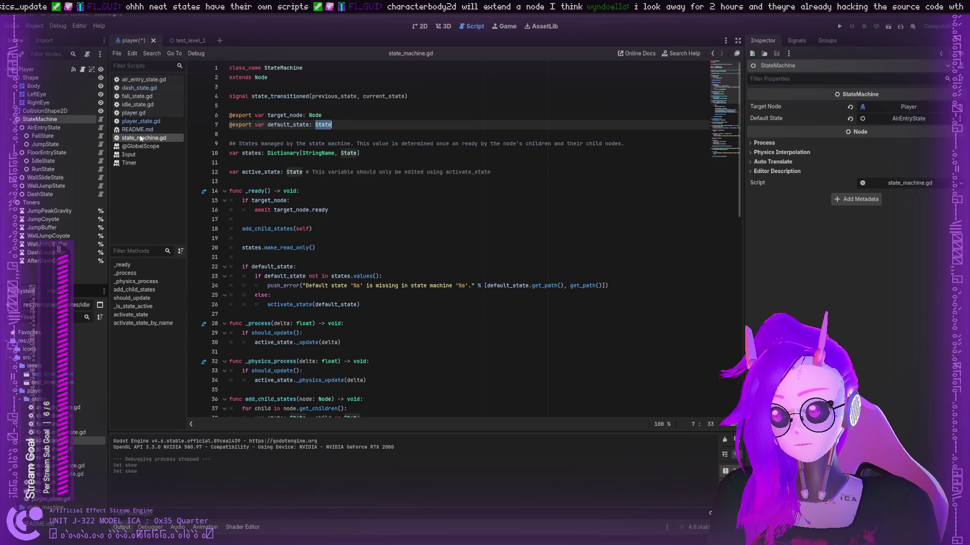
# - Glance at player.gd and player_state.gd, then add a new State node under StateMachine
pyautogui.click(146, 113)
pyautogui.click(146, 122)
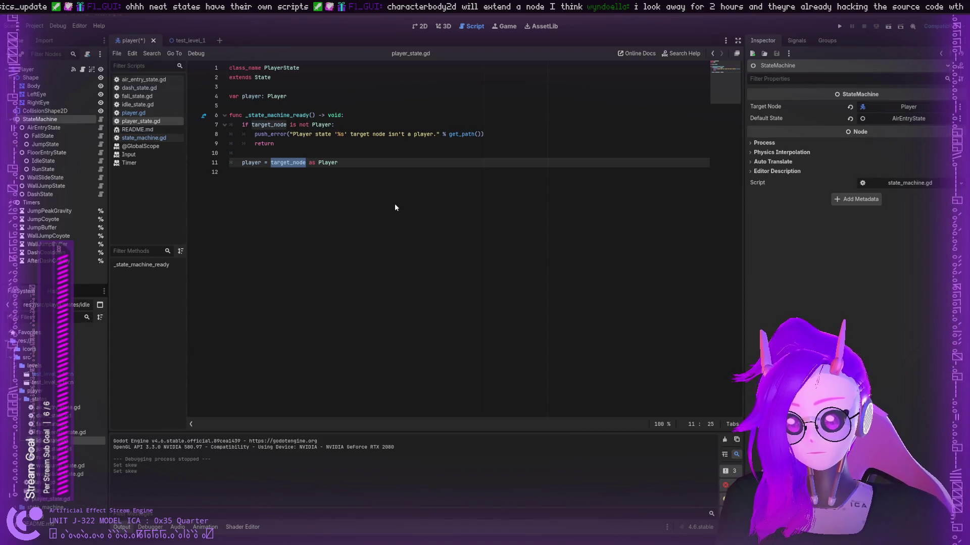
pyautogui.hotkey('ctrl', 'a')
pyautogui.press('Return')
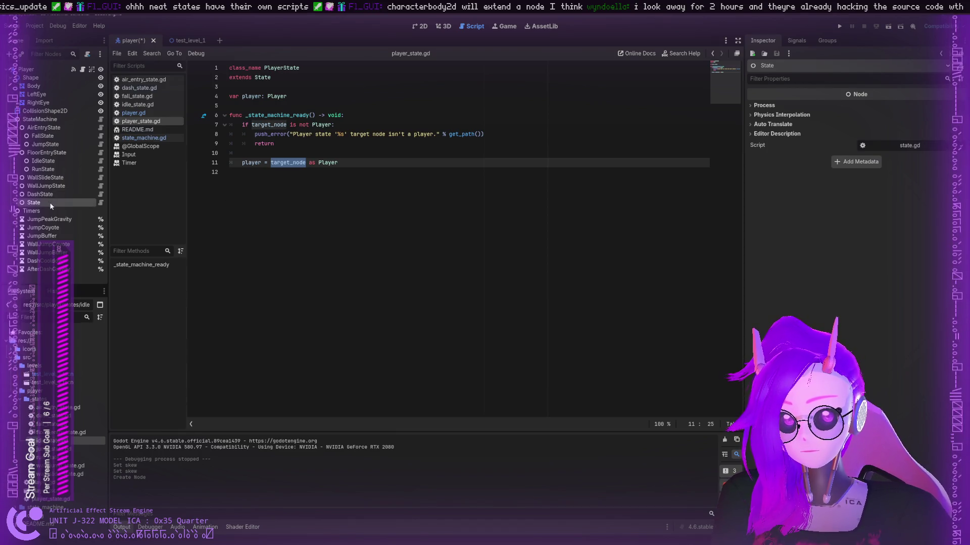
# - Open the new node's state.gd, locate it in the project files, and read its header comment
pyautogui.click(919, 145)
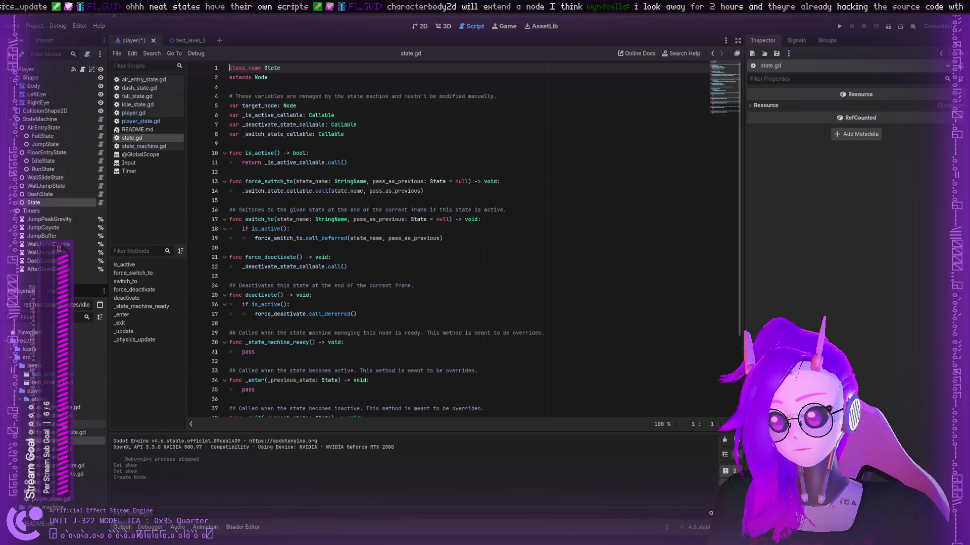
pyautogui.scroll(-1, 53, 455)
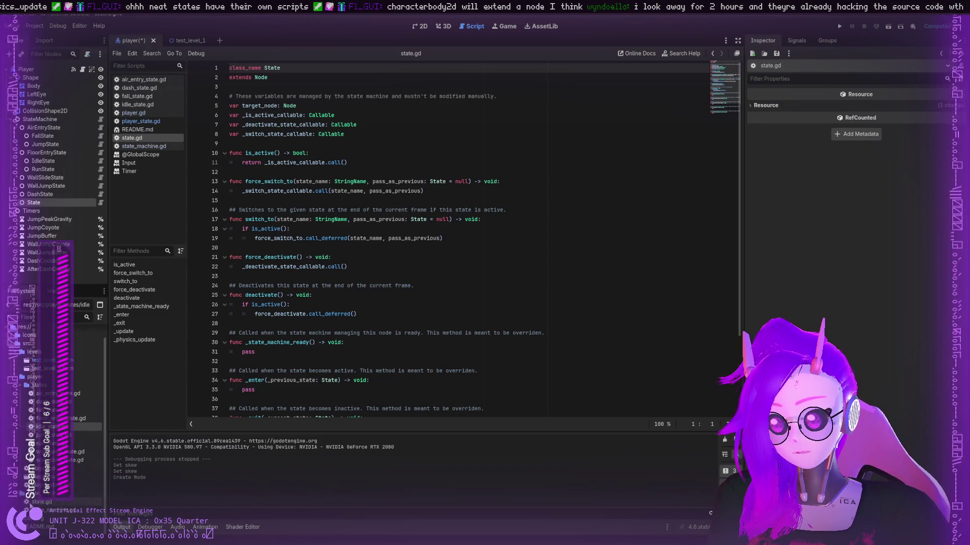
pyautogui.click(53, 502)
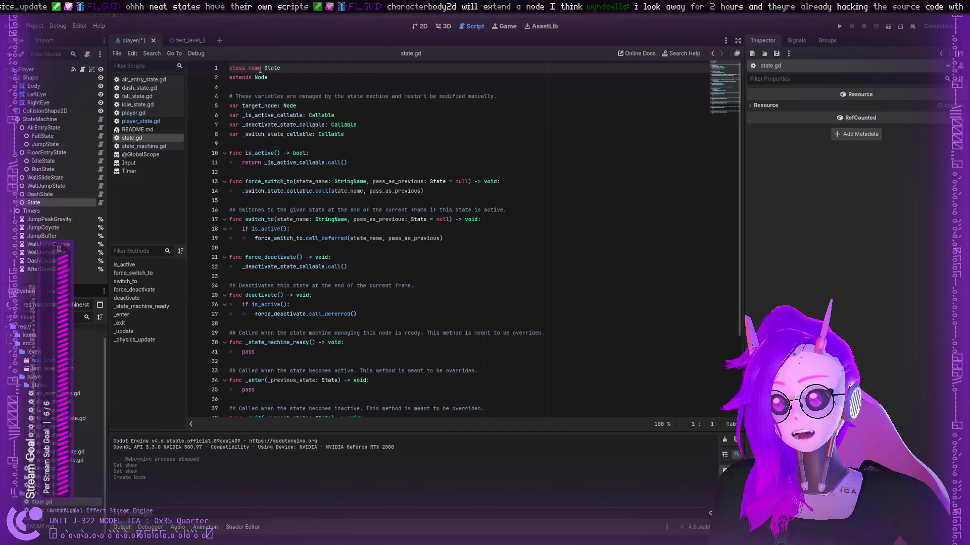
pyautogui.click(245, 85)
pyautogui.doubleClick(255, 105)
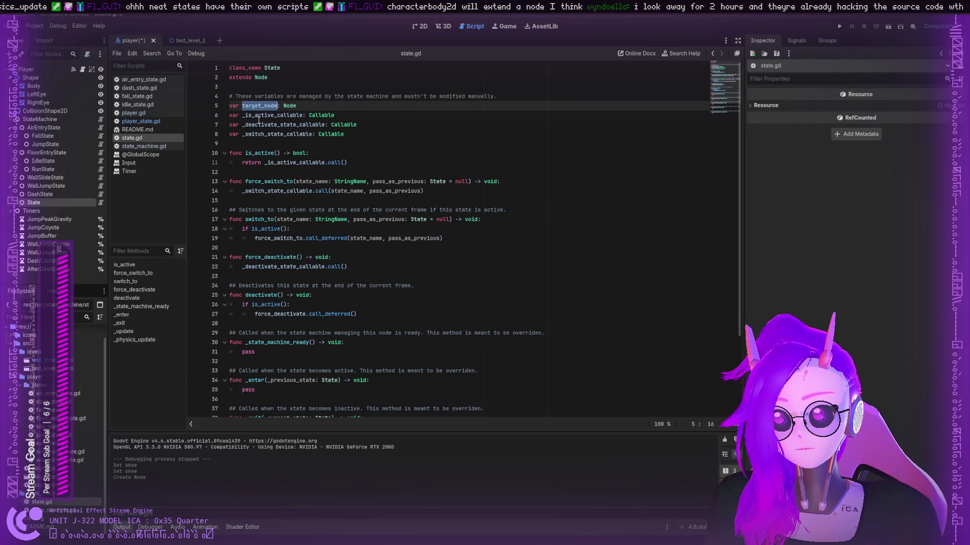
pyautogui.doubleClick(272, 96)
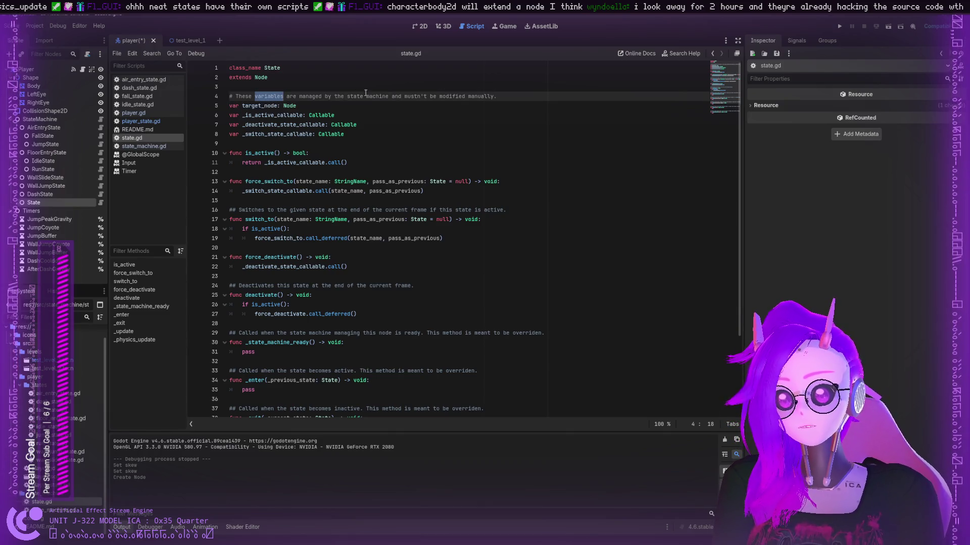
pyautogui.click(400, 94)
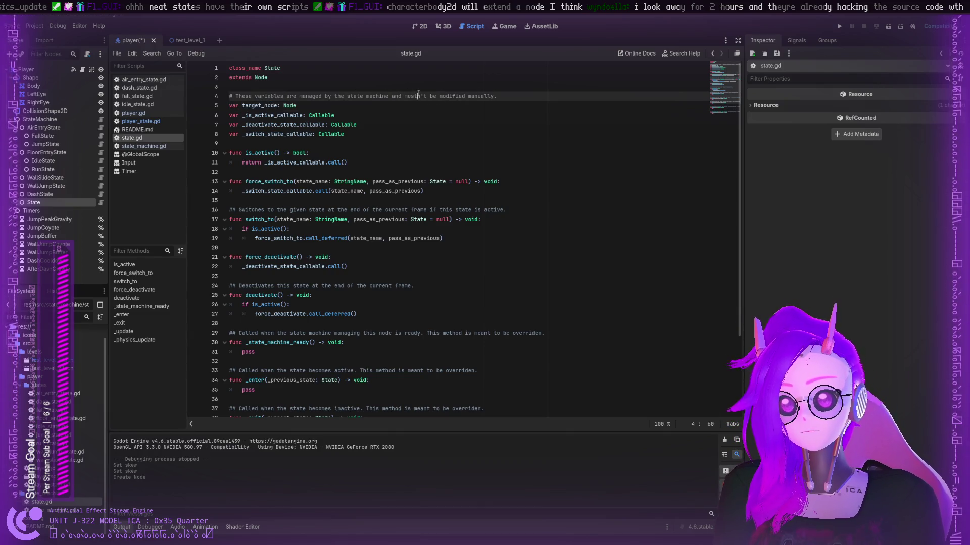
pyautogui.doubleClick(452, 96)
# - Highlight target_node, _is_active_callable and _deactivate_state_callable and their Callable types
pyautogui.doubleClick(261, 106)
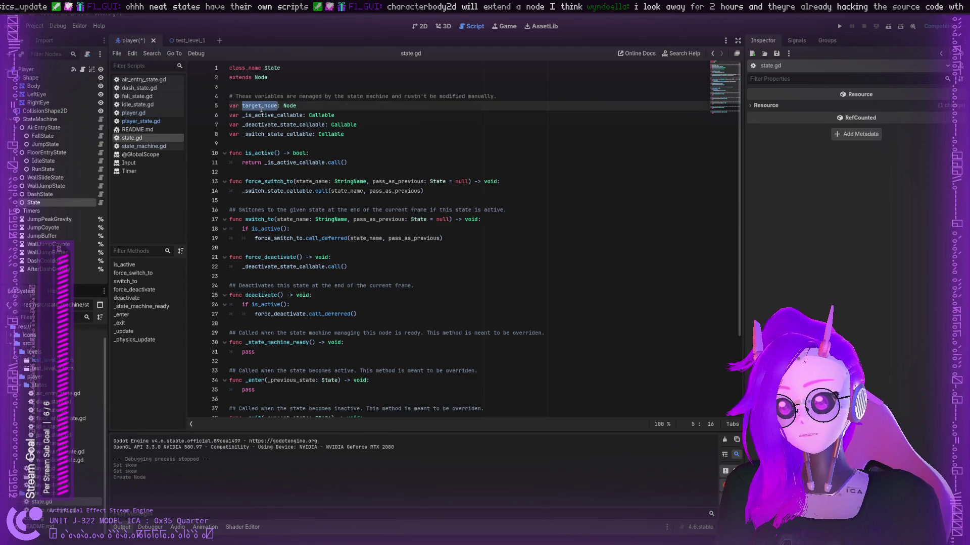
pyautogui.doubleClick(267, 115)
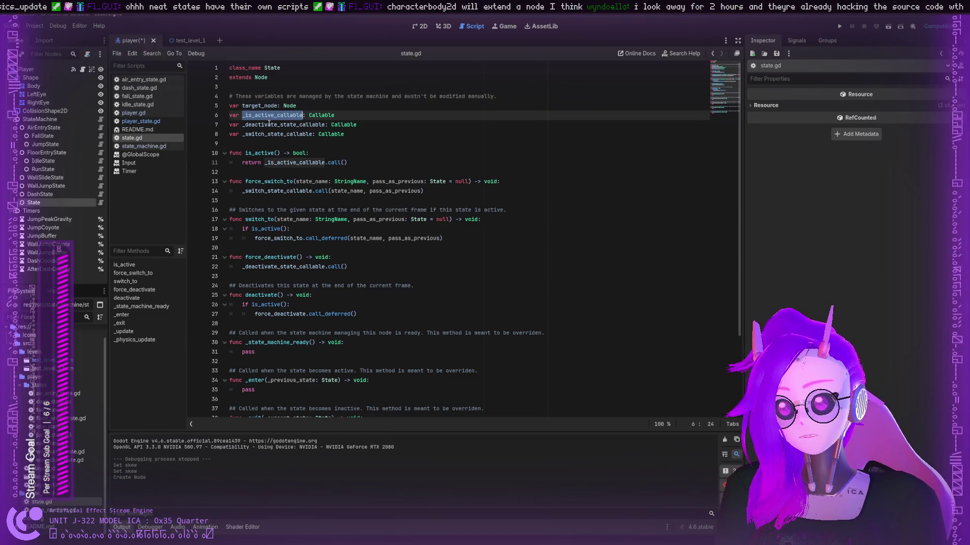
pyautogui.doubleClick(269, 124)
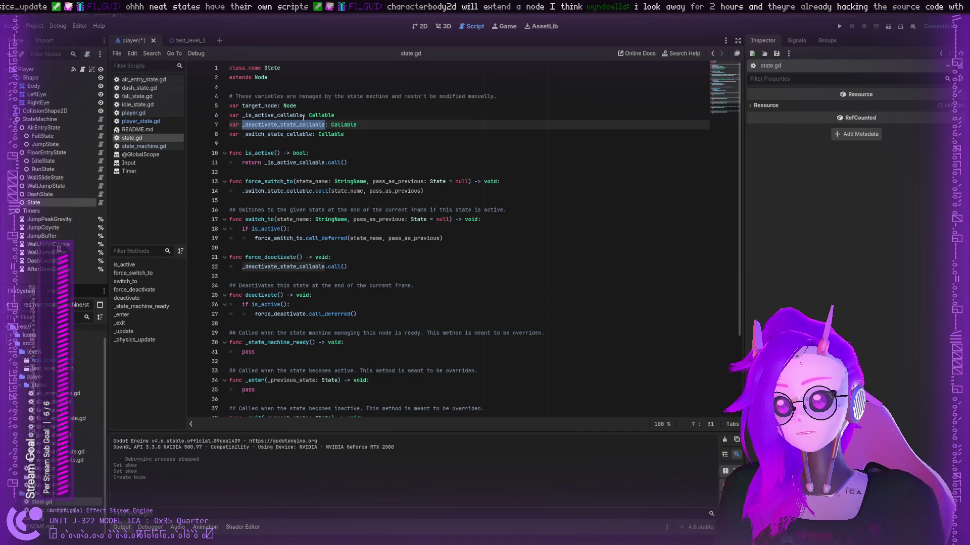
pyautogui.doubleClick(321, 115)
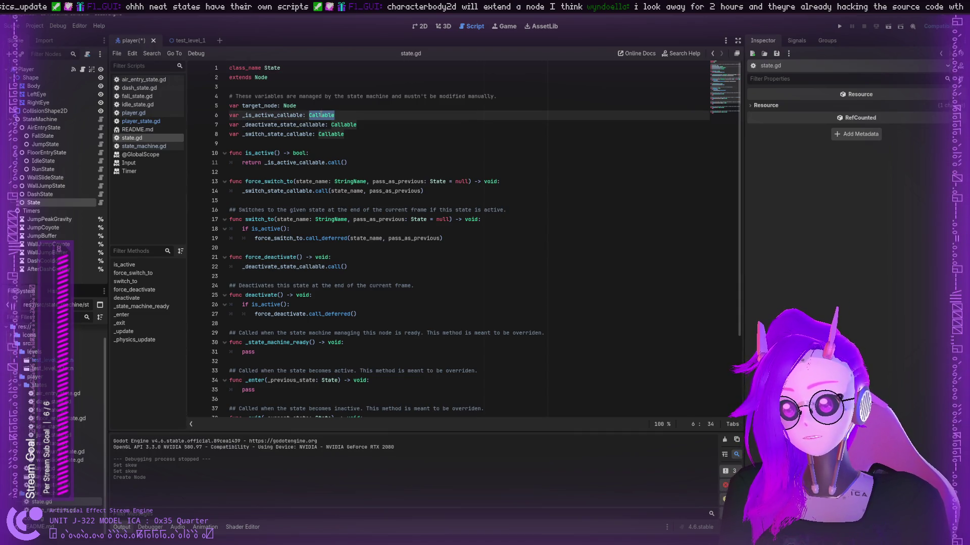
pyautogui.click(336, 115)
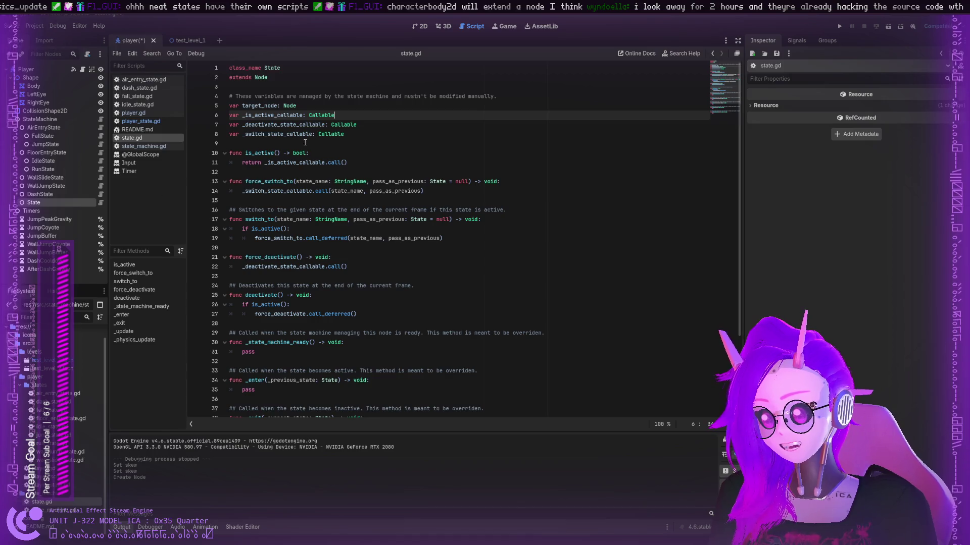
pyautogui.doubleClick(287, 124)
pyautogui.doubleClick(344, 125)
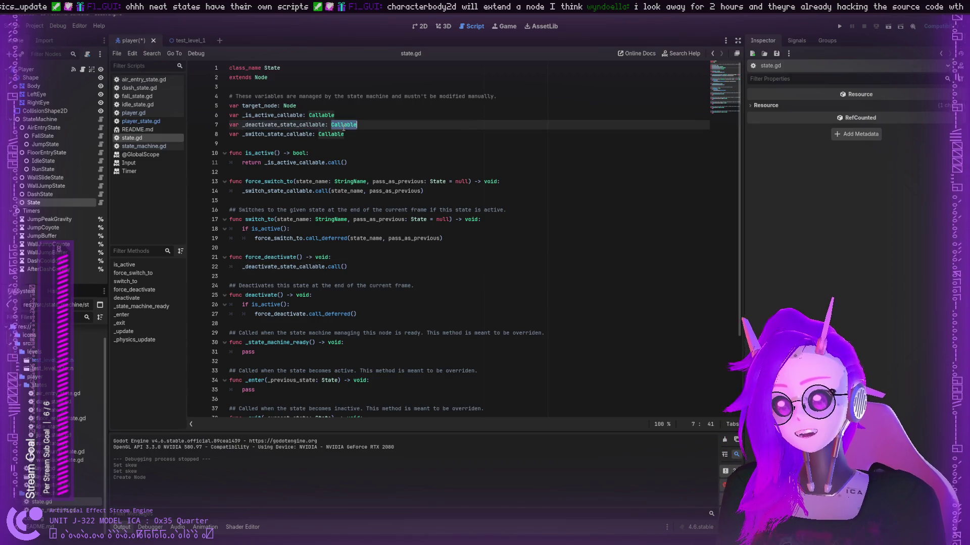
pyautogui.click(135, 114)
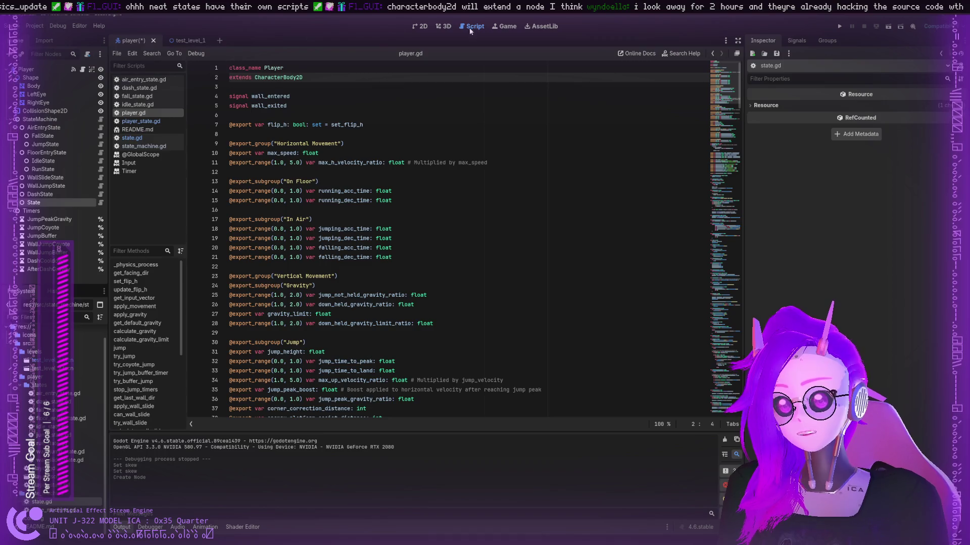
# - View the test_level_1 scene in the 2D editor, then return to the script view
pyautogui.click(420, 27)
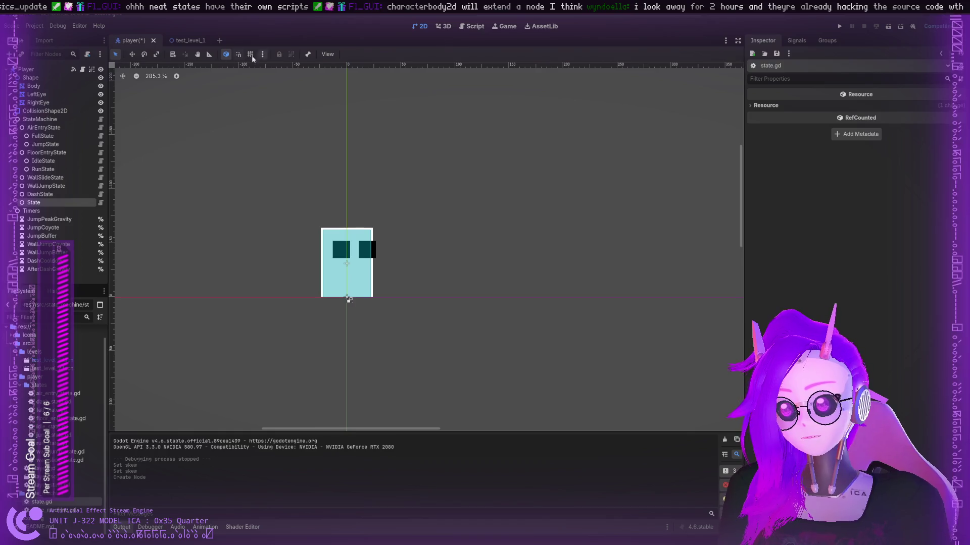
pyautogui.click(184, 41)
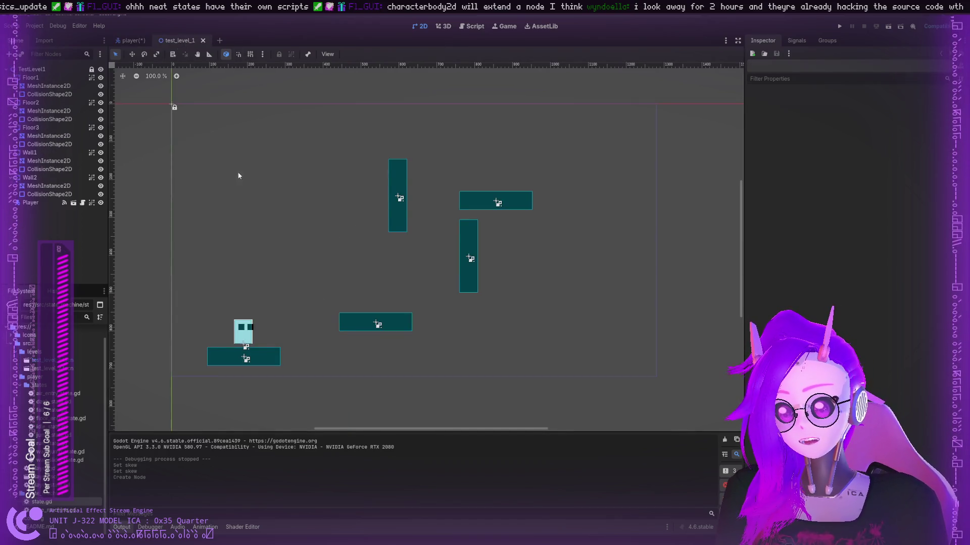
pyautogui.click(472, 27)
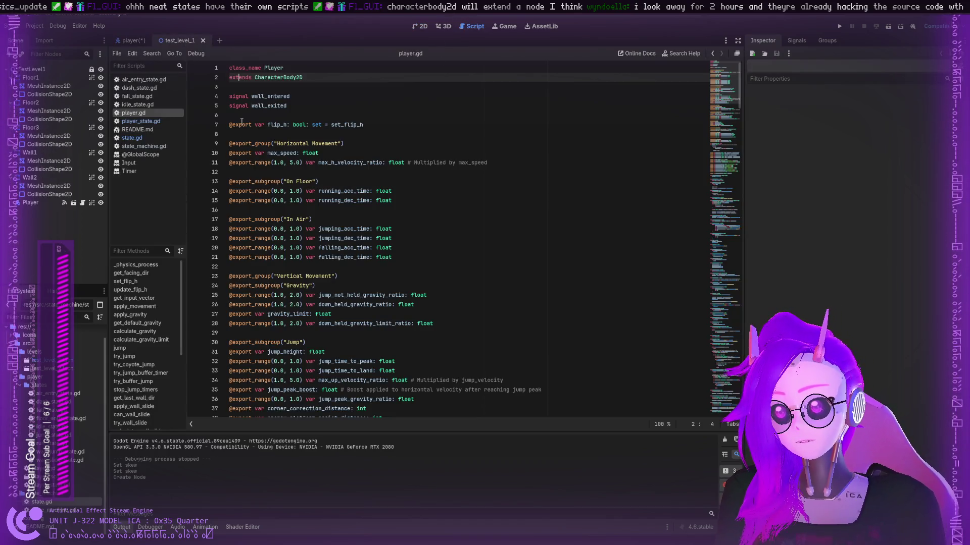
# - Cycle through player_state.gd, idle_state.gd, fall_state.gd and player.gd, ending on state.gd
pyautogui.click(140, 121)
pyautogui.click(137, 105)
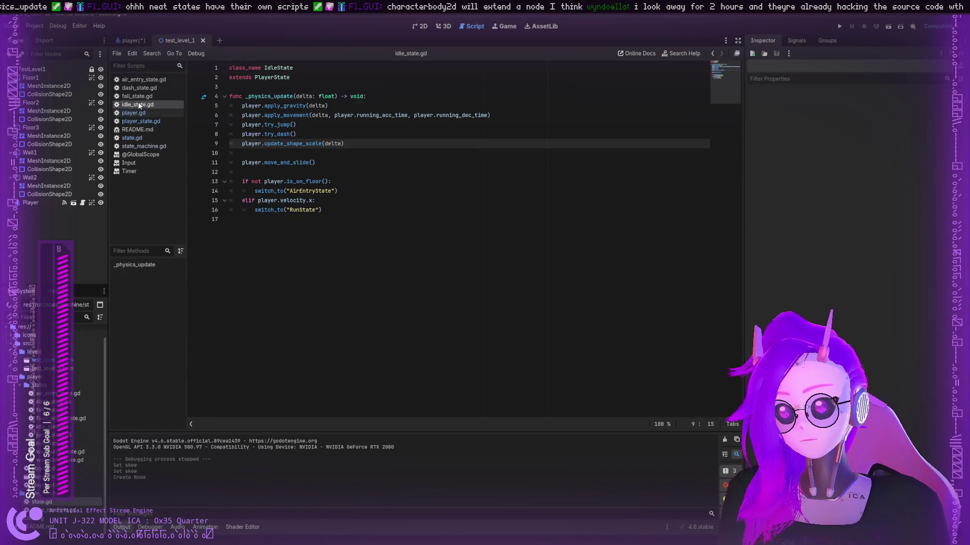
pyautogui.click(135, 96)
pyautogui.click(134, 112)
pyautogui.click(137, 122)
pyautogui.click(135, 138)
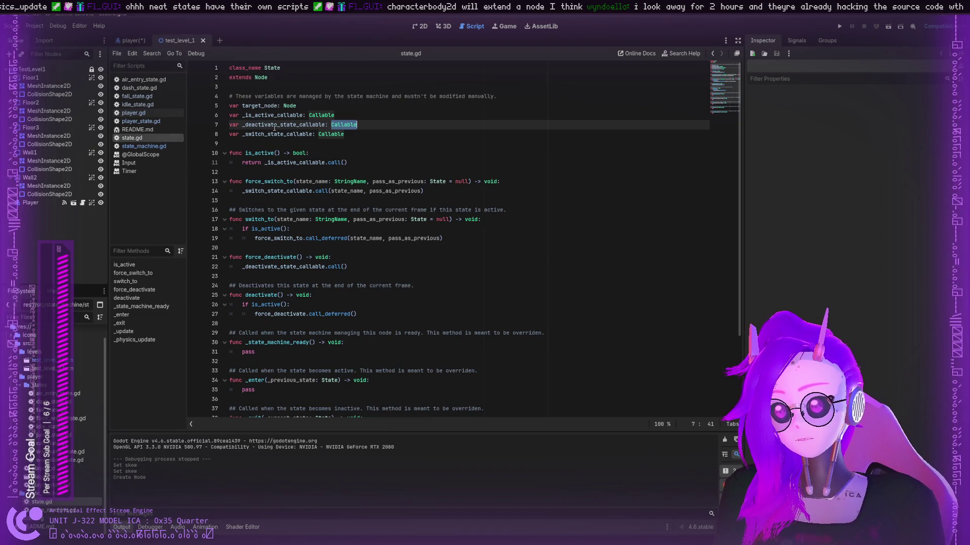
# - Highlight _deactivate_state_callable, Callable, _switch_state_callable, state_name and pass_as_previous in state.gd
pyautogui.doubleClick(270, 125)
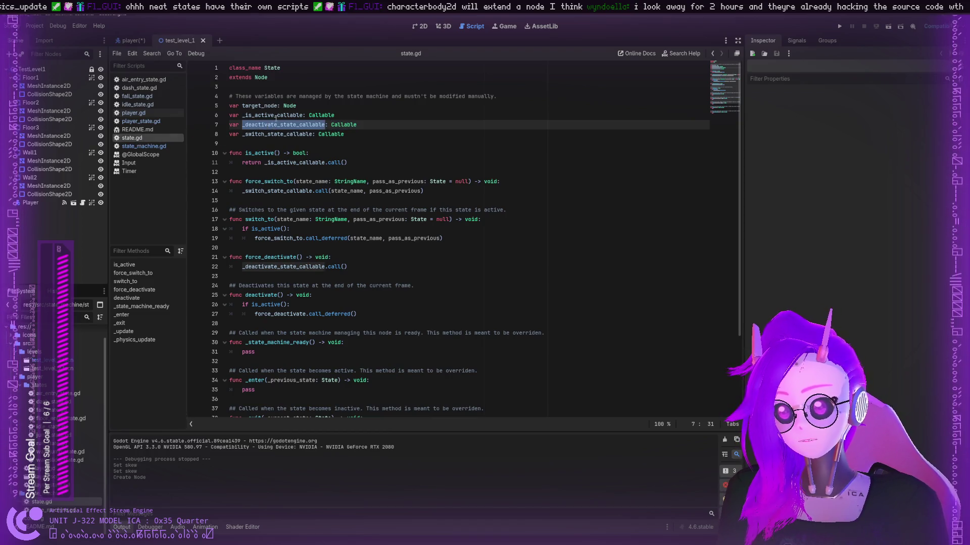
pyautogui.doubleClick(321, 115)
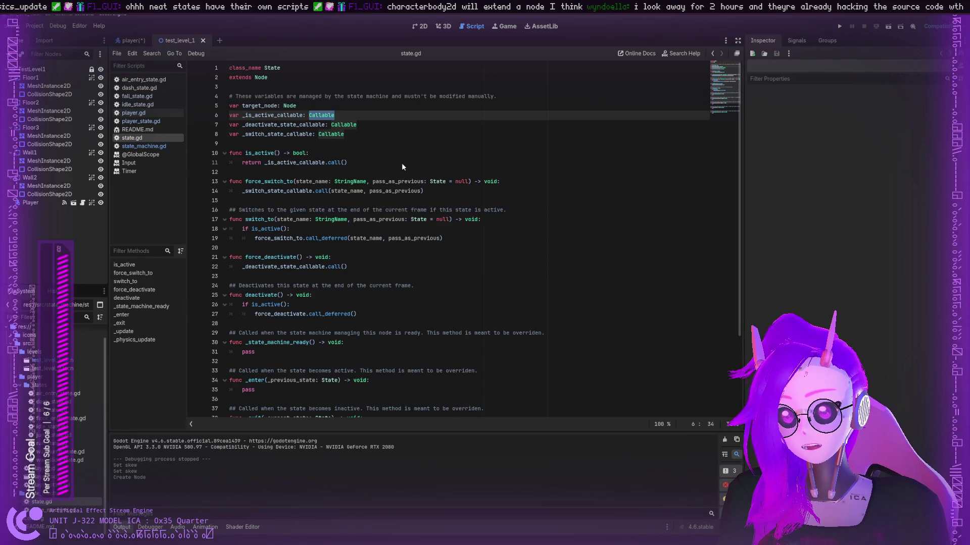
pyautogui.scroll(-5, 438, 181)
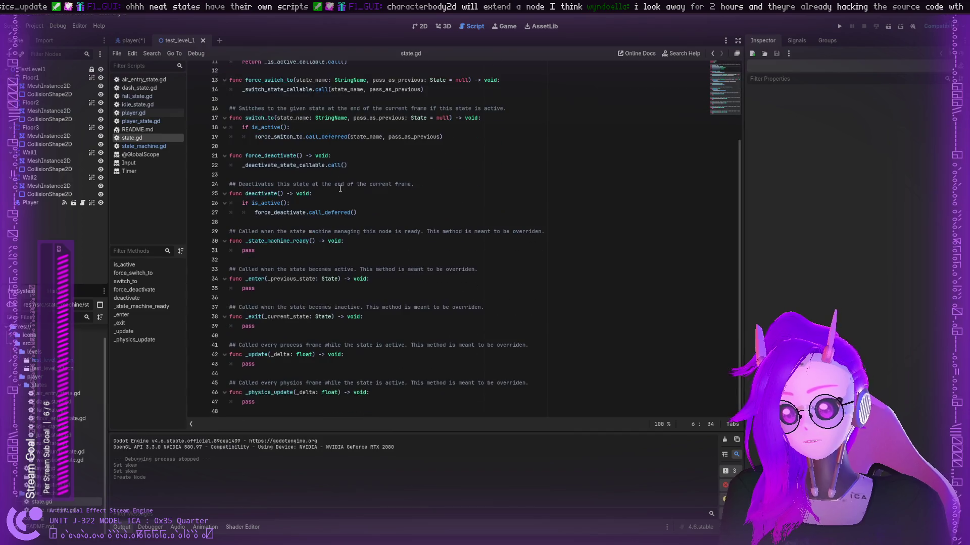
pyautogui.scroll(5, 339, 188)
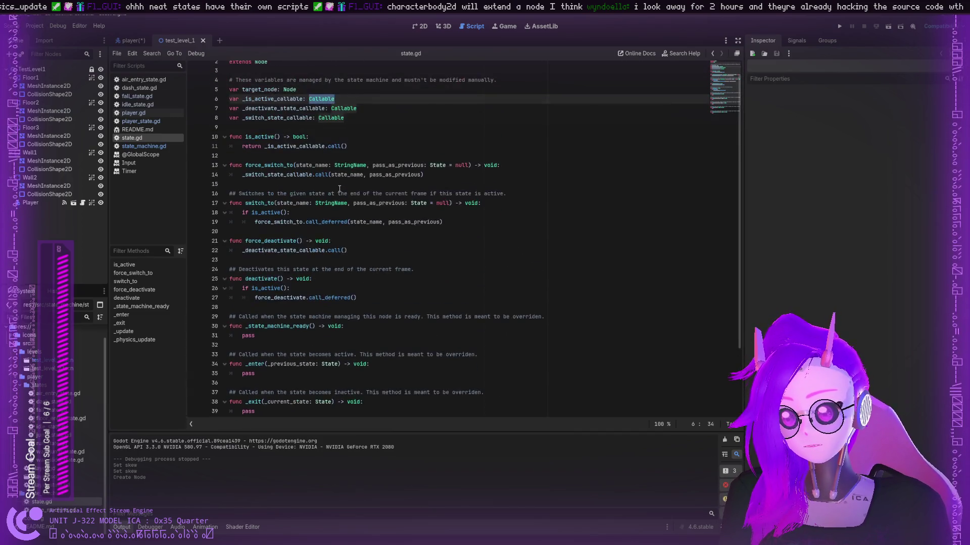
pyautogui.doubleClick(270, 135)
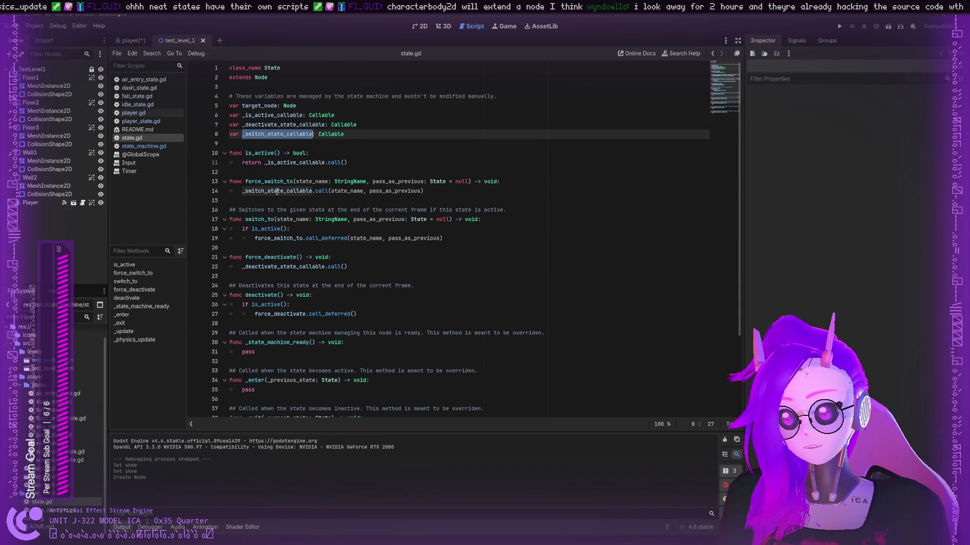
pyautogui.doubleClick(346, 191)
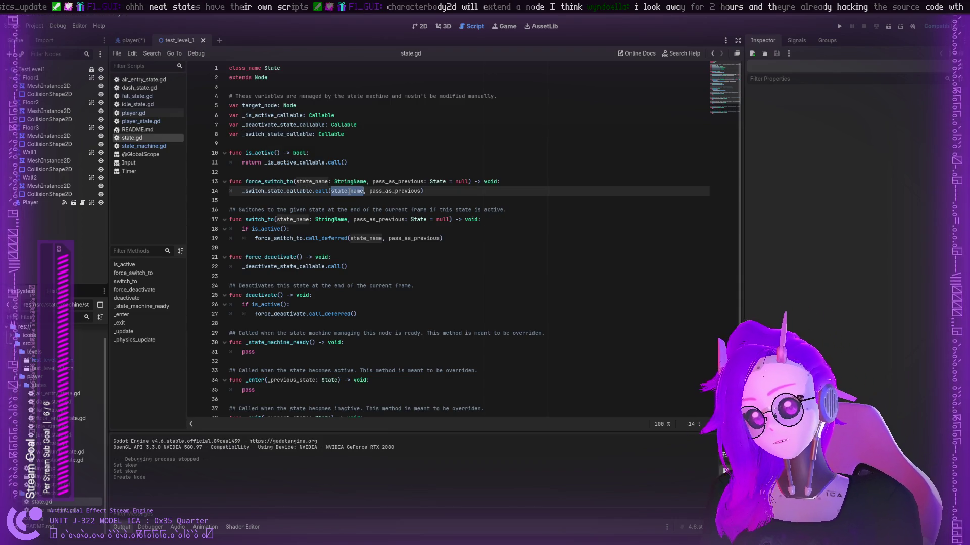
pyautogui.doubleClick(399, 191)
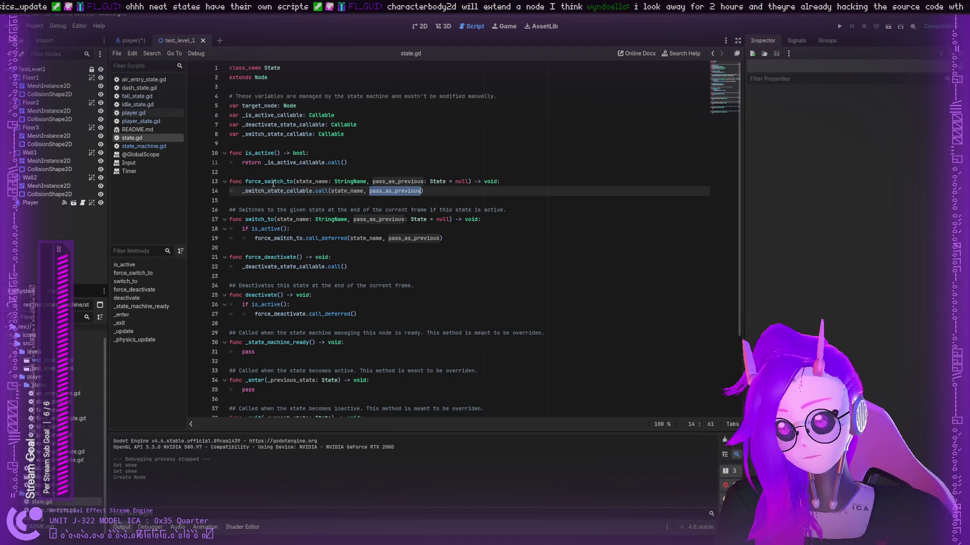
# - Check force_switch_to and the last function of state.gd, then switch to player.gd
pyautogui.doubleClick(273, 183)
pyautogui.scroll(-1, 274, 201)
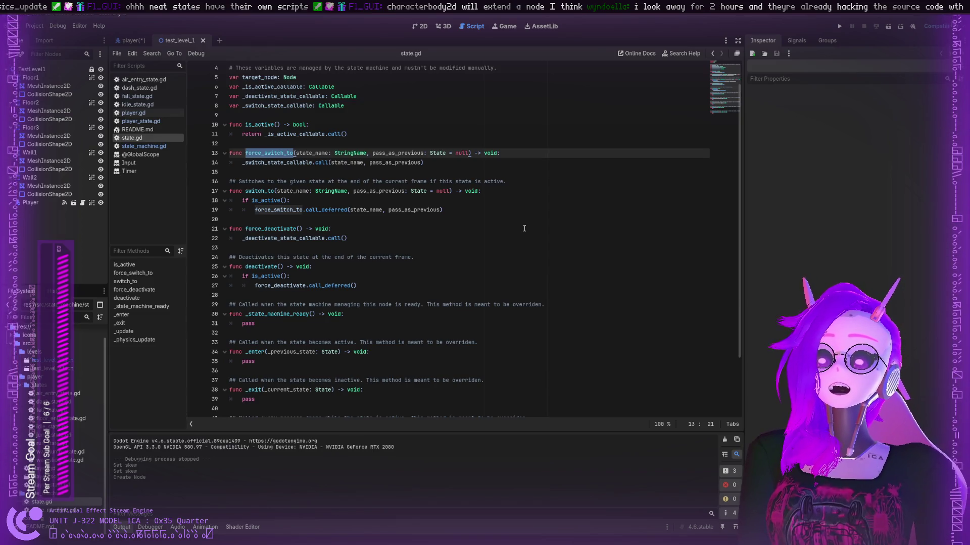
pyautogui.scroll(-3, 524, 228)
pyautogui.click(327, 392)
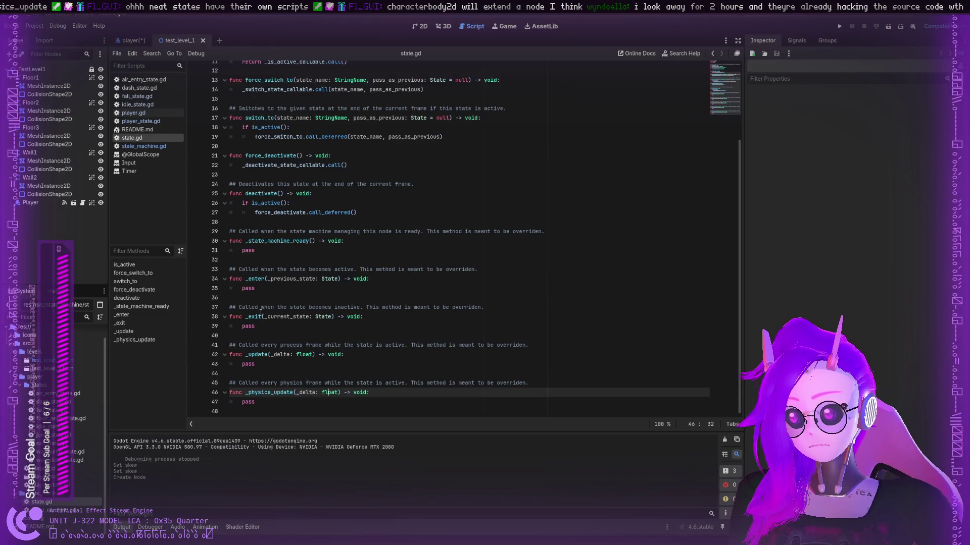
pyautogui.scroll(3, 277, 297)
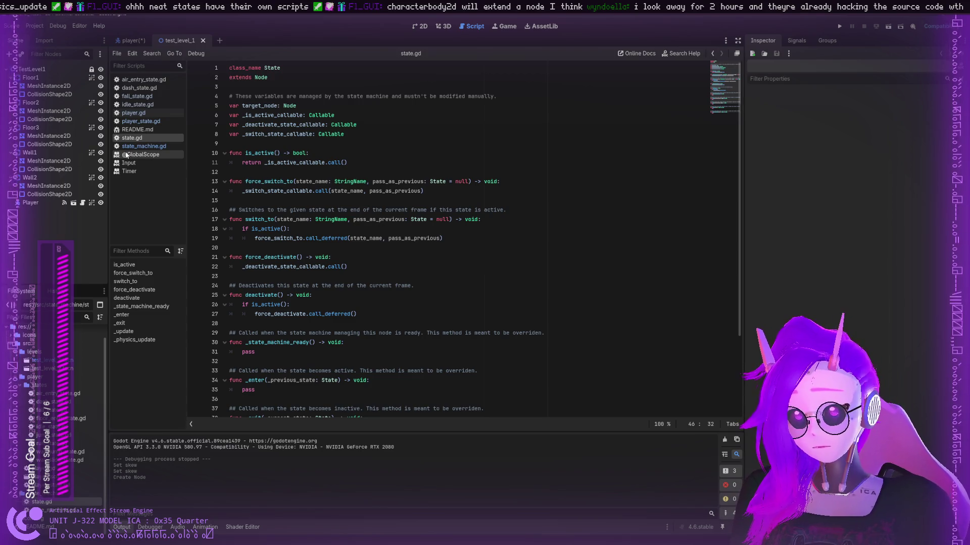
pyautogui.click(144, 113)
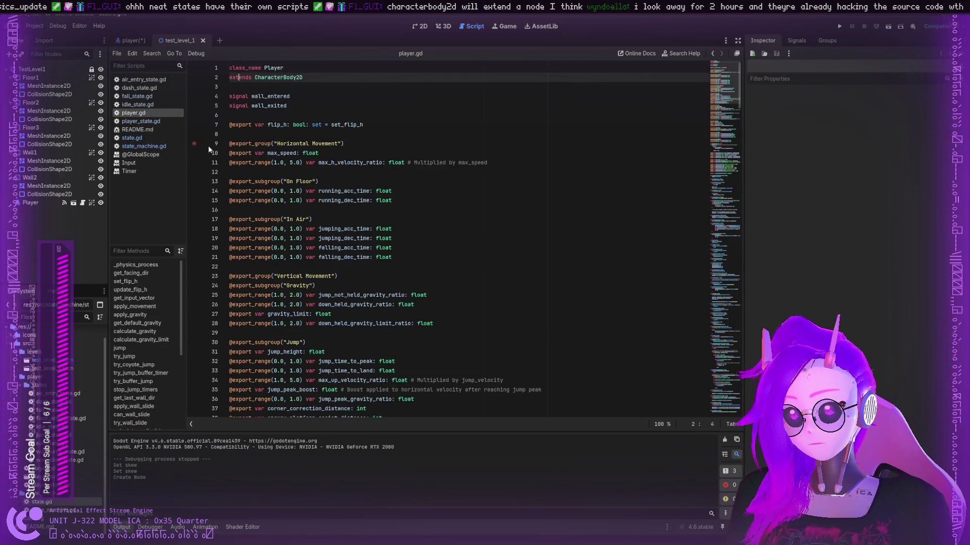
# - Scroll to the end of player.gd, then switch to player_state.gd
pyautogui.scroll(-20, 267, 162)
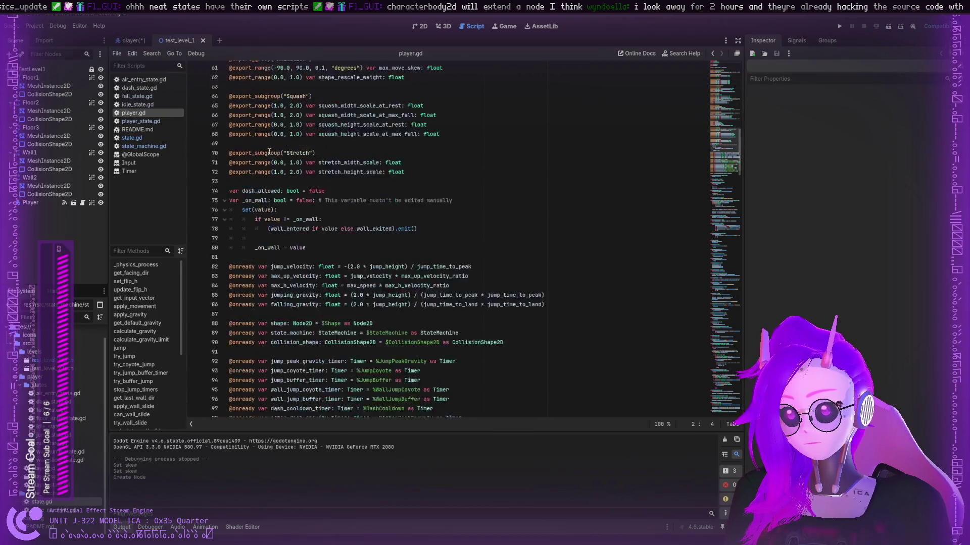
pyautogui.scroll(-20, 268, 152)
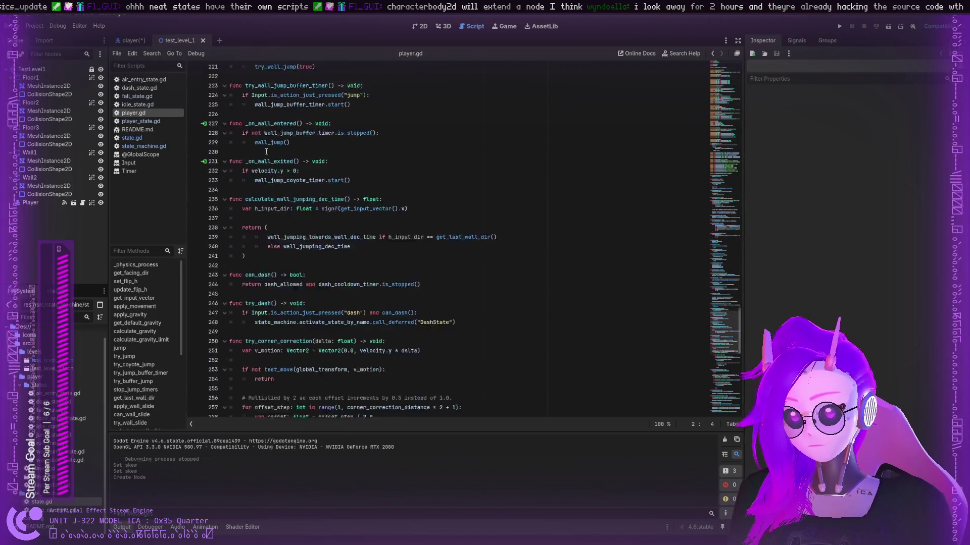
pyautogui.click(126, 122)
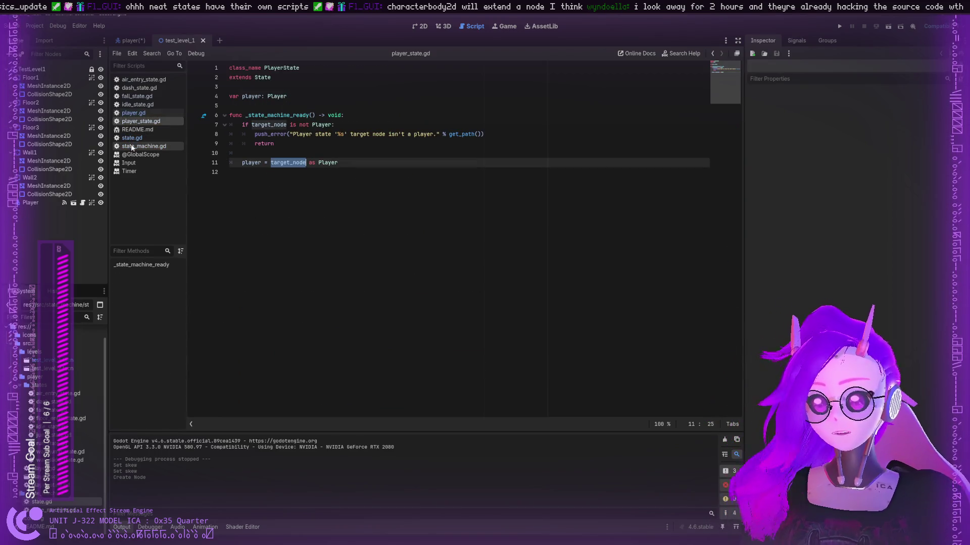
# - Inspect _state_machine_ready, target_node and the line 8 push_error message with get_path in player_state.gd
pyautogui.click(283, 78)
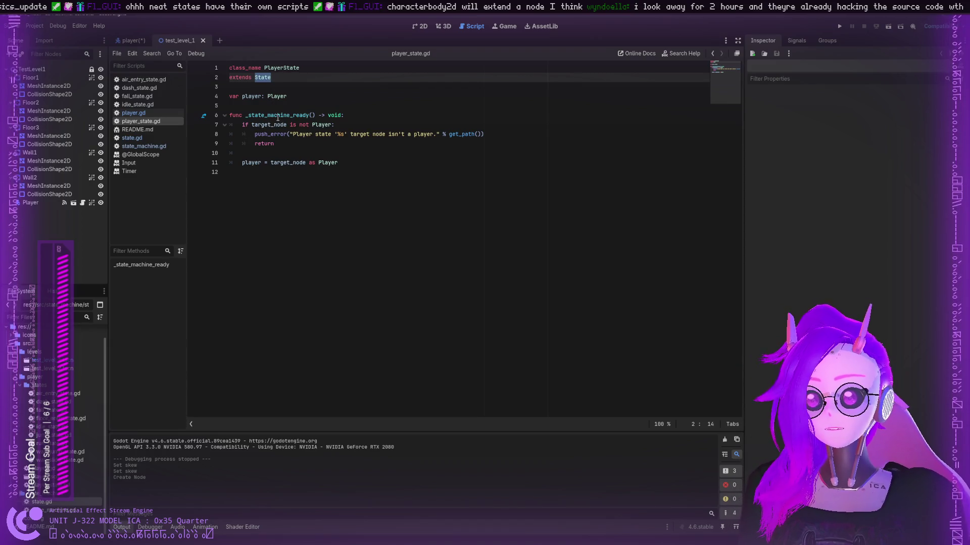
pyautogui.doubleClick(277, 116)
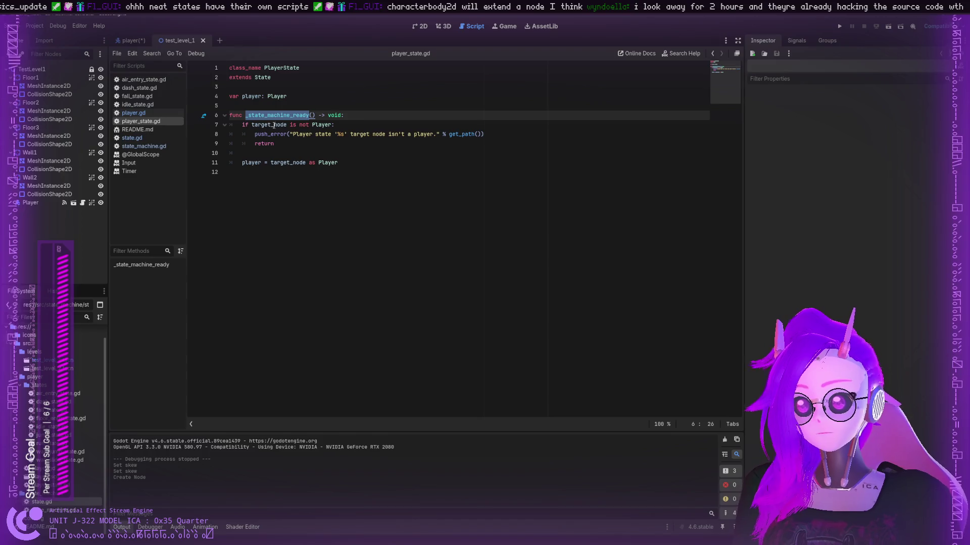
pyautogui.doubleClick(268, 125)
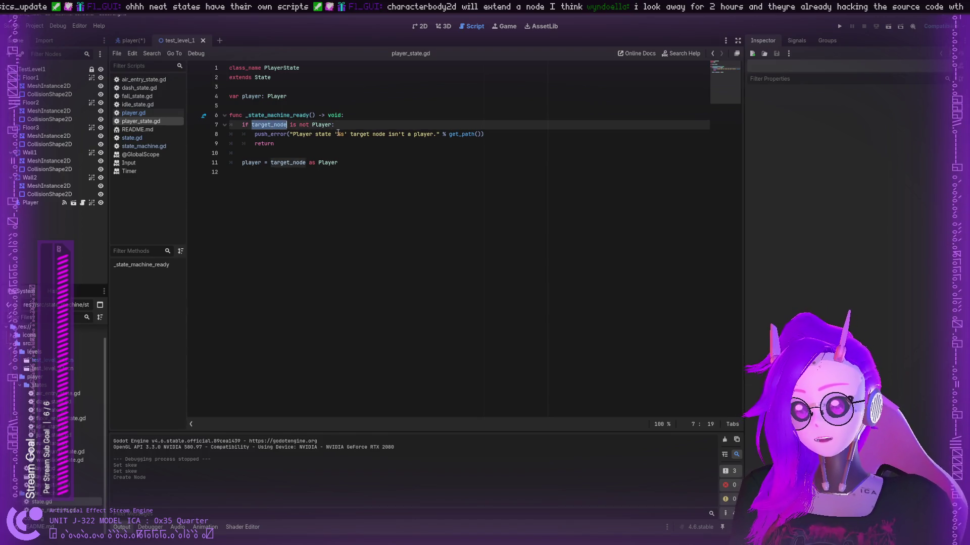
pyautogui.click(336, 134)
pyautogui.doubleClick(303, 134)
pyautogui.tripleClick(360, 134)
pyautogui.doubleClick(324, 134)
pyautogui.doubleClick(344, 135)
pyautogui.doubleClick(359, 134)
pyautogui.click(411, 134)
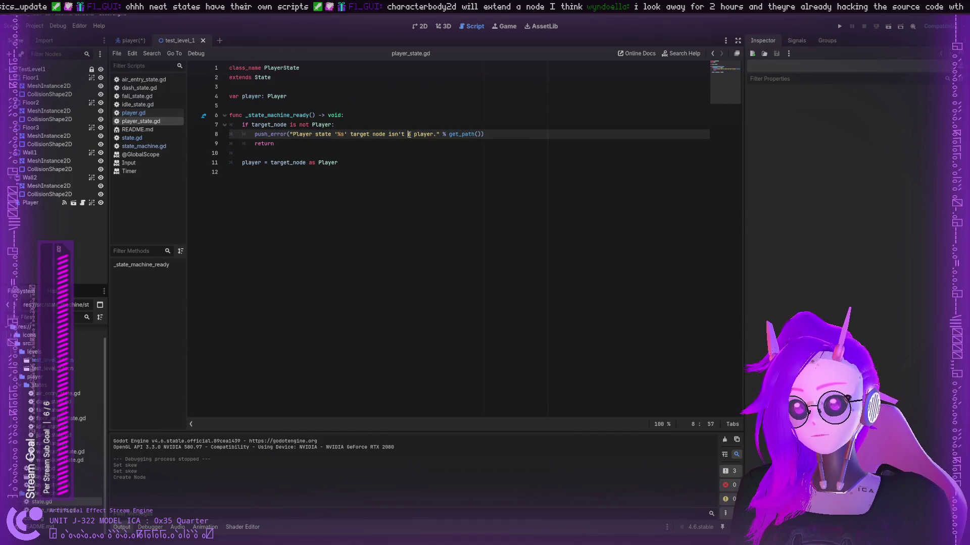
pyautogui.doubleClick(423, 134)
pyautogui.click(468, 133)
pyautogui.doubleClick(465, 133)
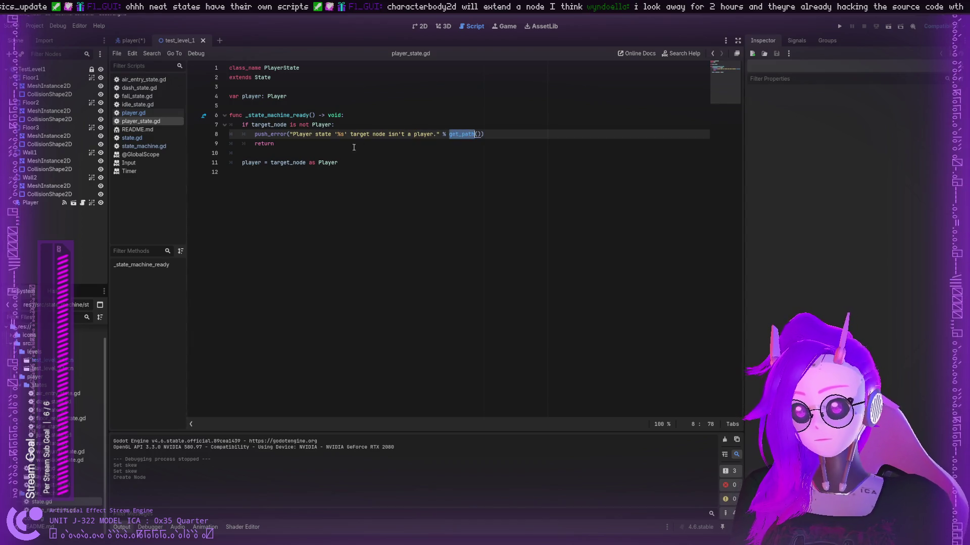
# - Inspect the target_node cast to the Player type on line 11
pyautogui.click(288, 163)
pyautogui.doubleClick(288, 163)
pyautogui.click(308, 163)
pyautogui.doubleClick(328, 162)
pyautogui.click(295, 163)
pyautogui.doubleClick(295, 163)
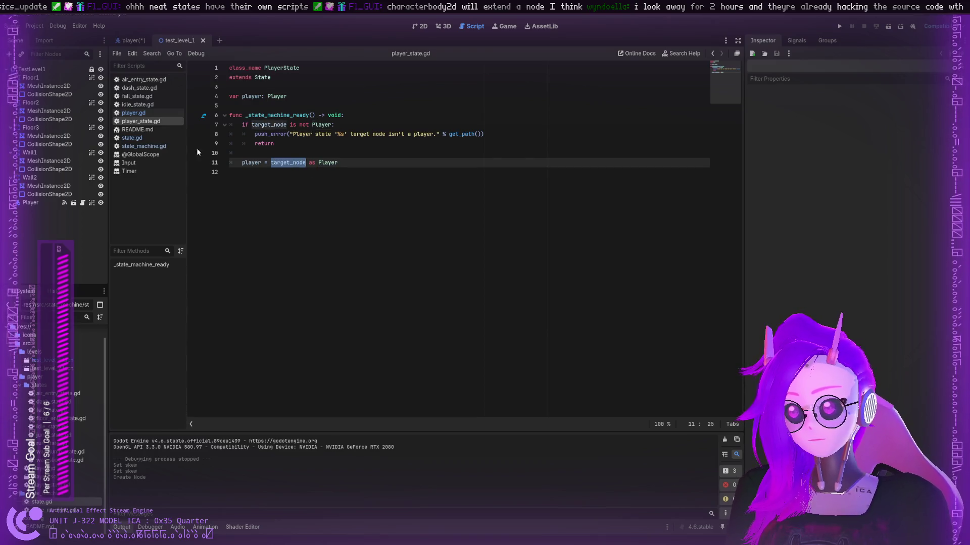
# - Glance at README.md, return to player_state.gd, then open state_machine.gd and scroll down
pyautogui.click(150, 129)
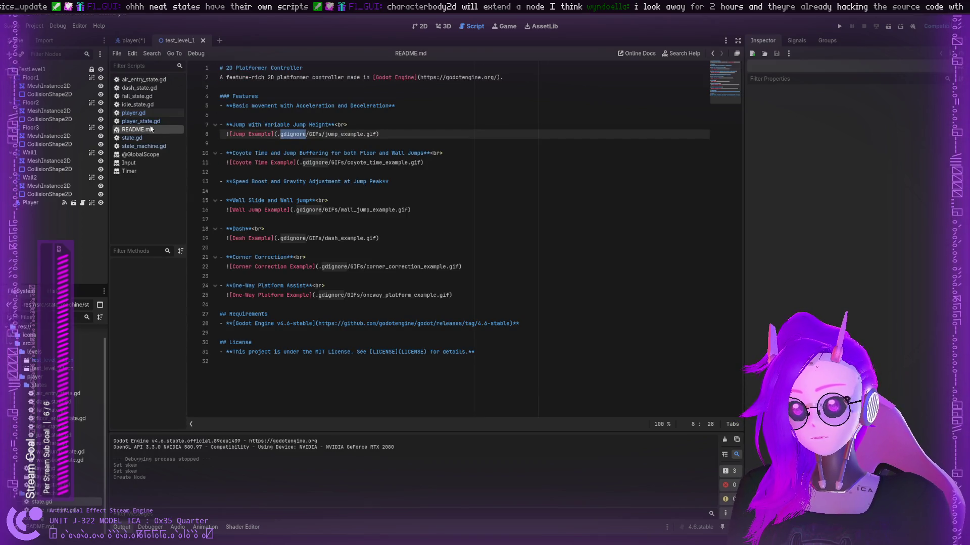
pyautogui.click(144, 121)
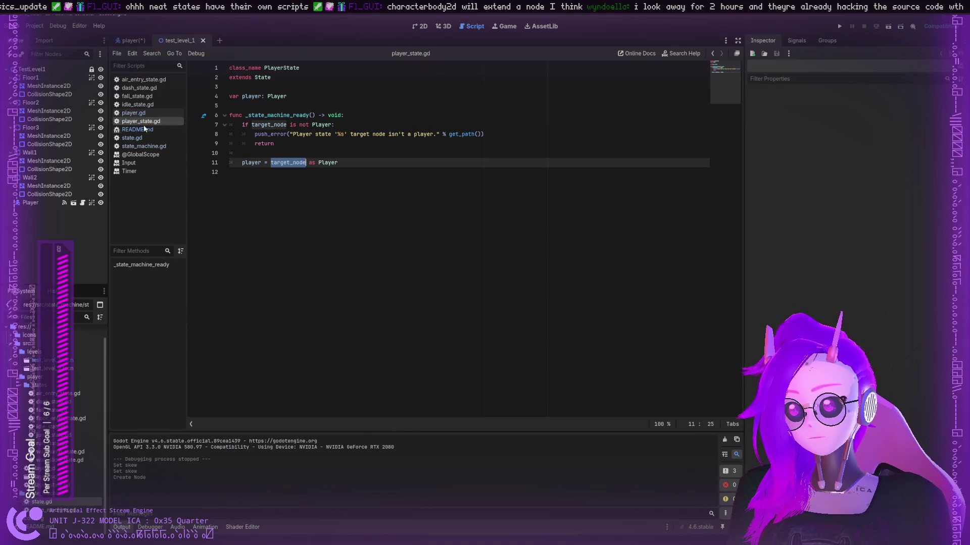
pyautogui.click(144, 146)
pyautogui.click(281, 124)
pyautogui.scroll(-1, 278, 125)
pyautogui.click(264, 124)
pyautogui.doubleClick(276, 124)
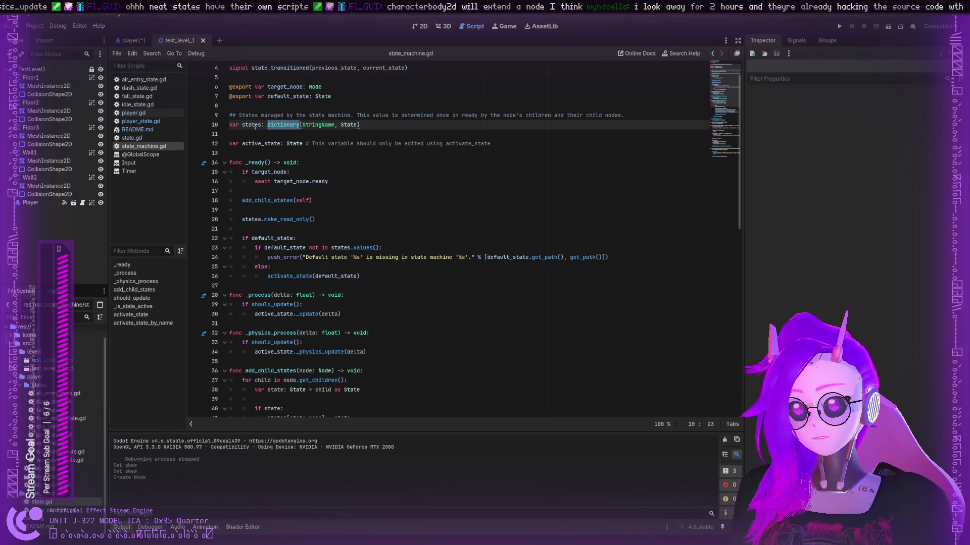
pyautogui.doubleClick(318, 124)
pyautogui.doubleClick(354, 124)
pyautogui.doubleClick(261, 115)
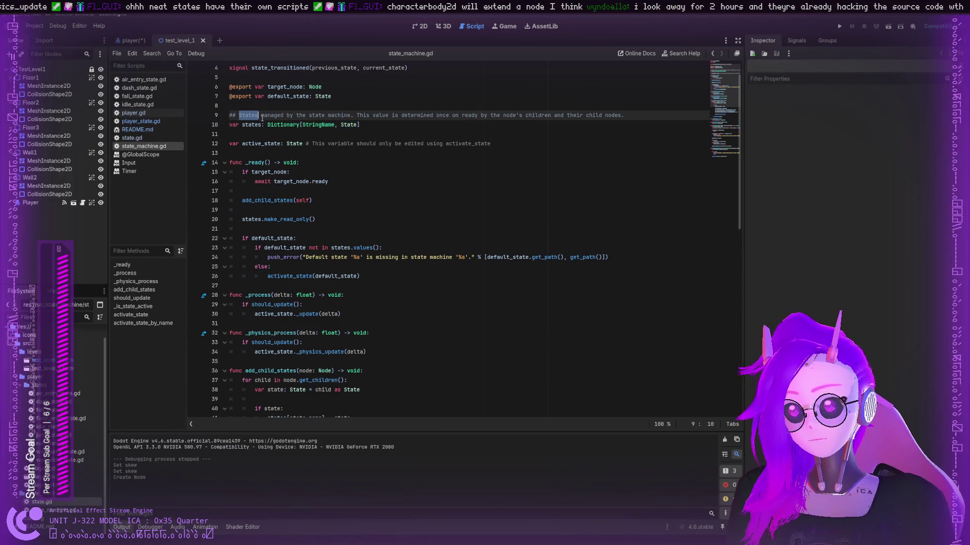
pyautogui.doubleClick(273, 115)
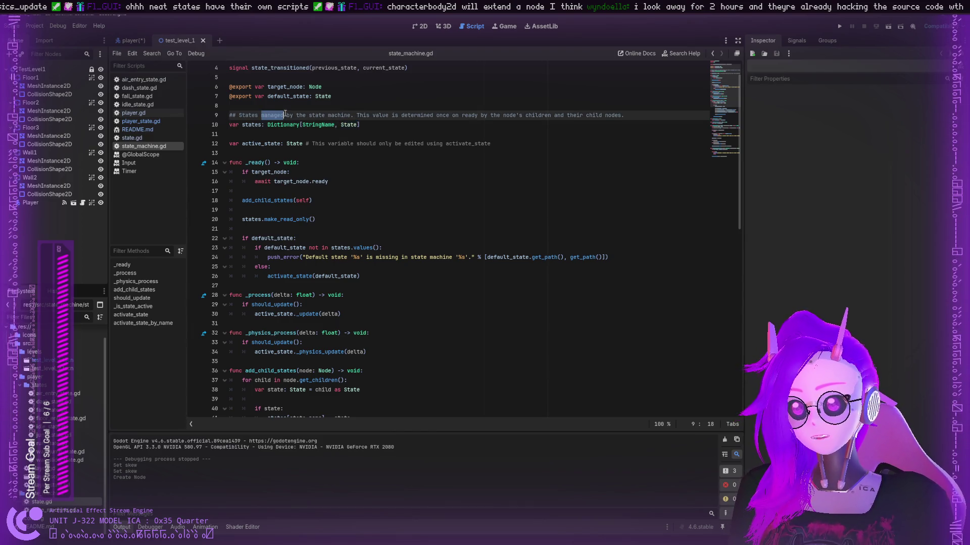
pyautogui.click(364, 115)
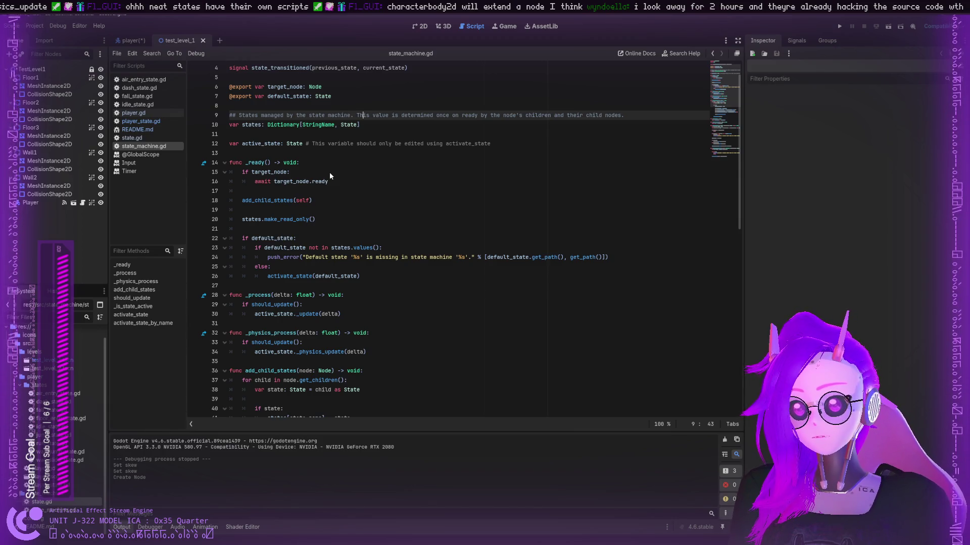
pyautogui.doubleClick(306, 124)
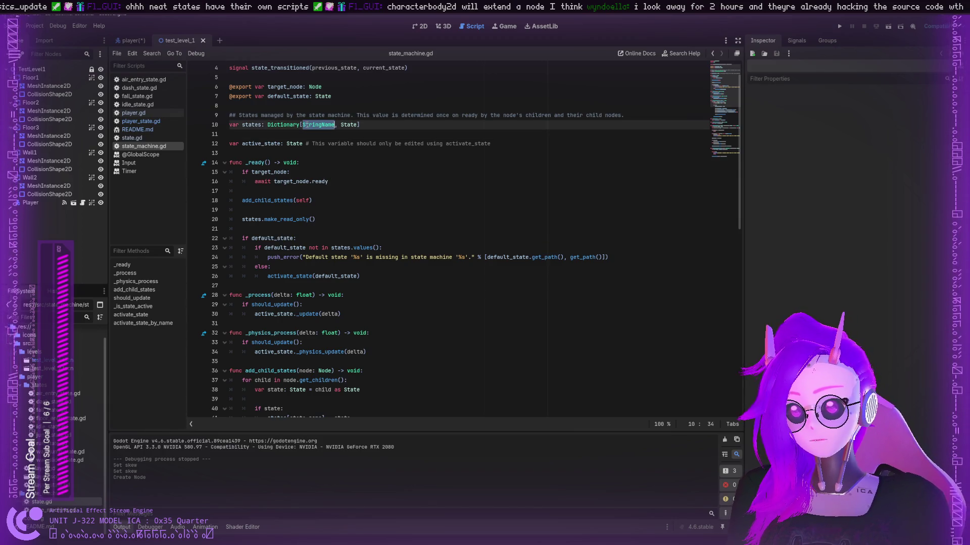
pyautogui.doubleClick(264, 145)
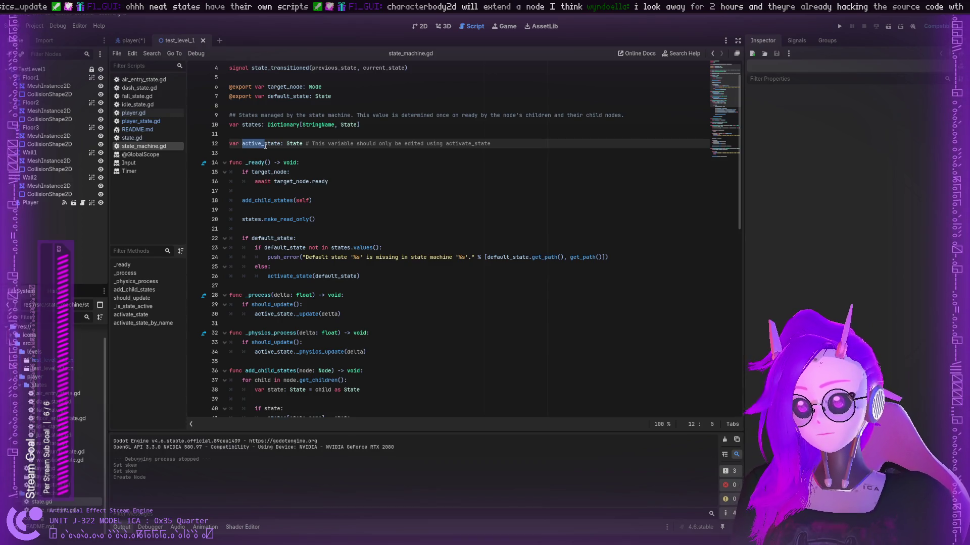
pyautogui.scroll(1, 271, 134)
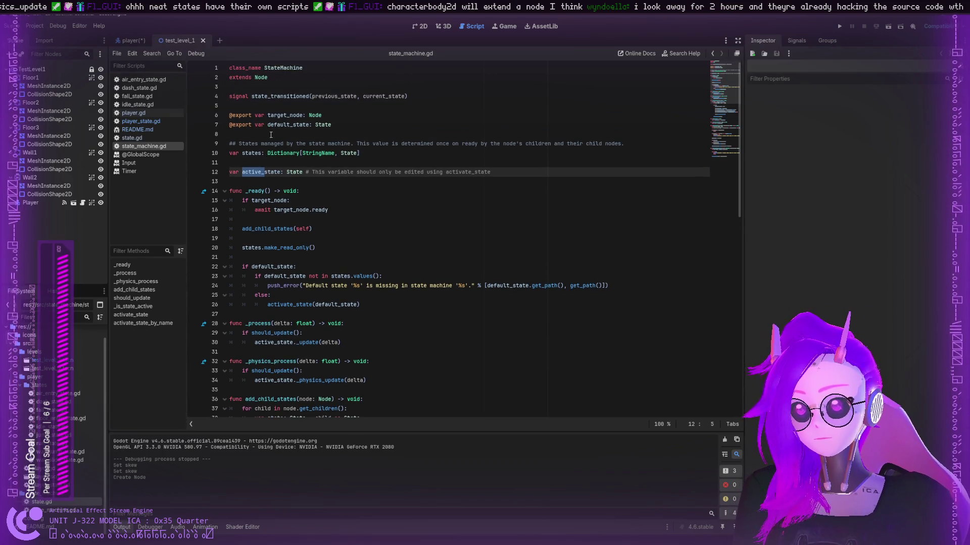
pyautogui.doubleClick(323, 125)
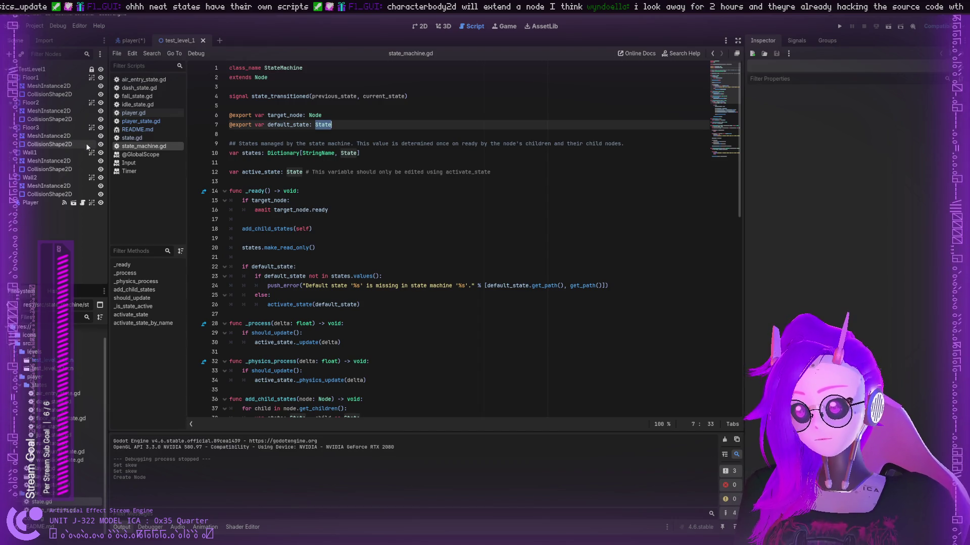
pyautogui.scroll(-12, 255, 183)
pyautogui.scroll(-4, 256, 182)
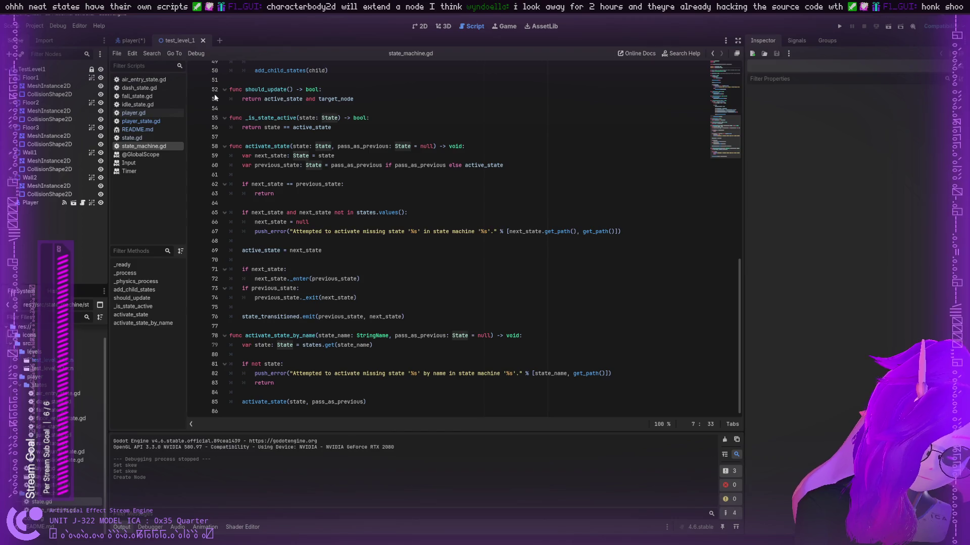
pyautogui.doubleClick(296, 165)
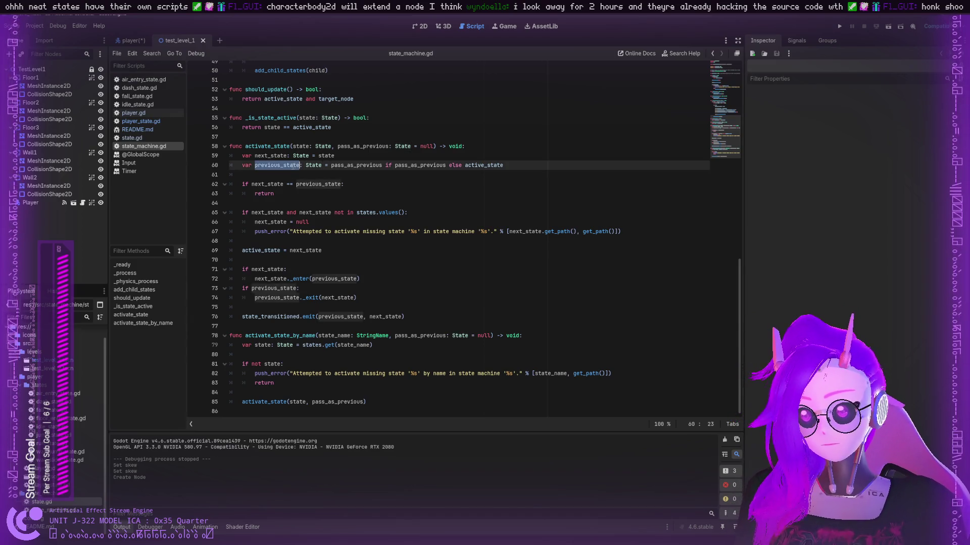
pyautogui.doubleClick(275, 185)
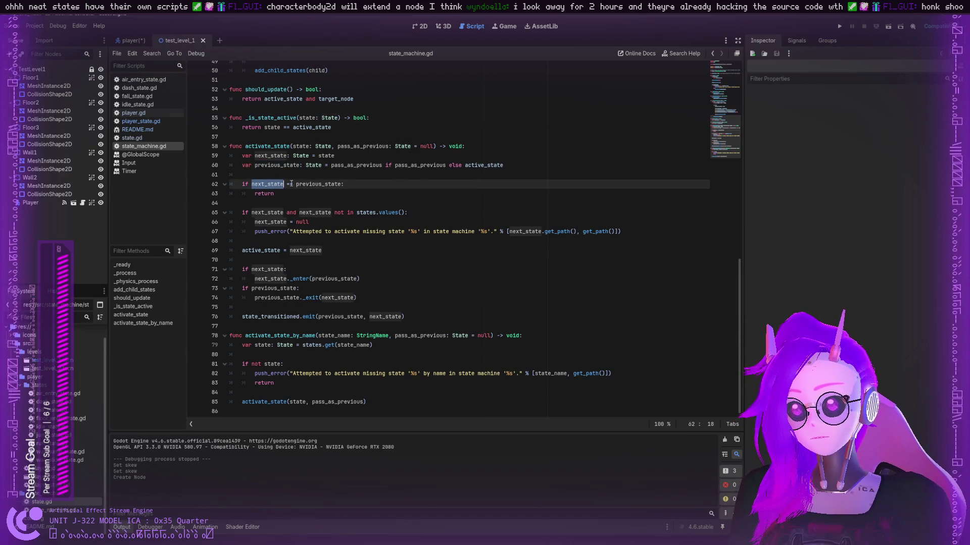
pyautogui.doubleClick(332, 183)
pyautogui.doubleClick(268, 184)
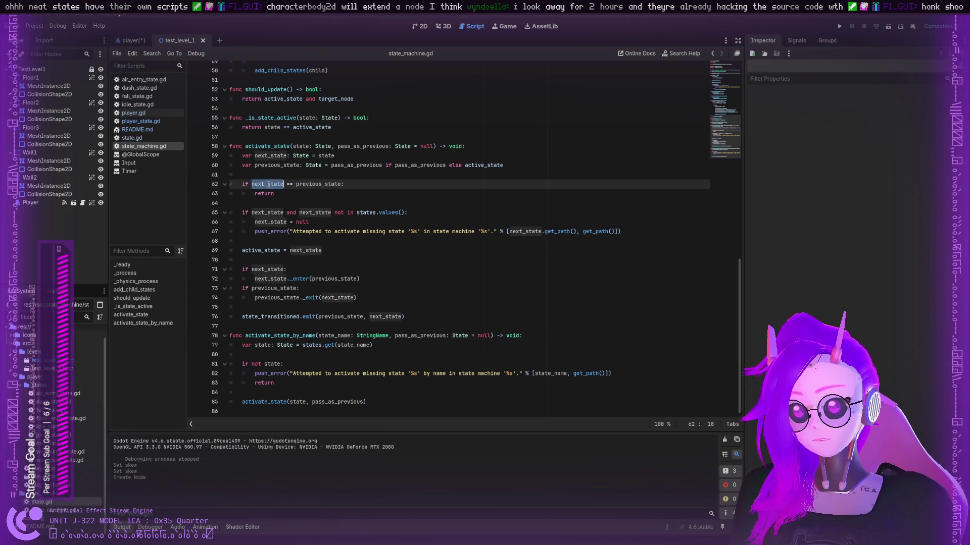
pyautogui.doubleClick(318, 184)
pyautogui.doubleClick(264, 194)
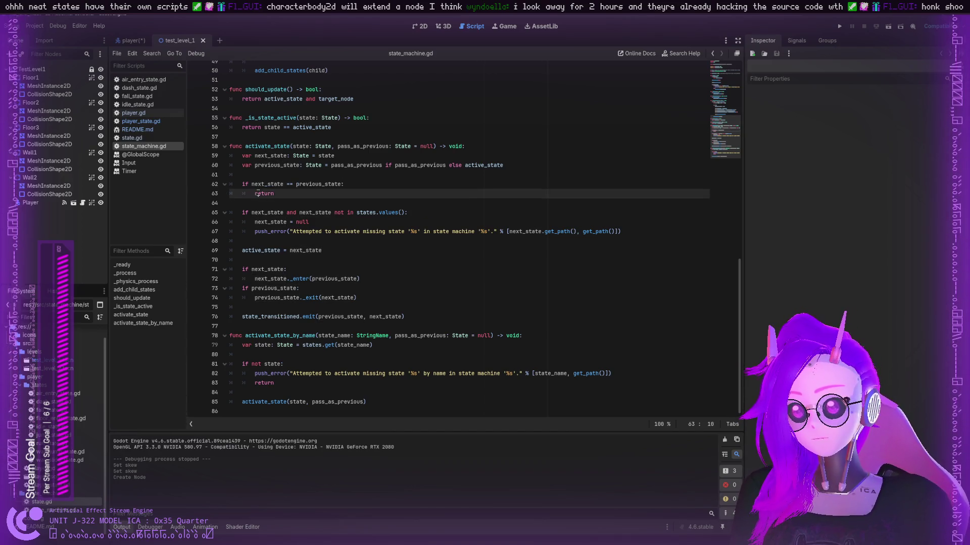
pyautogui.click(259, 212)
pyautogui.doubleClick(259, 213)
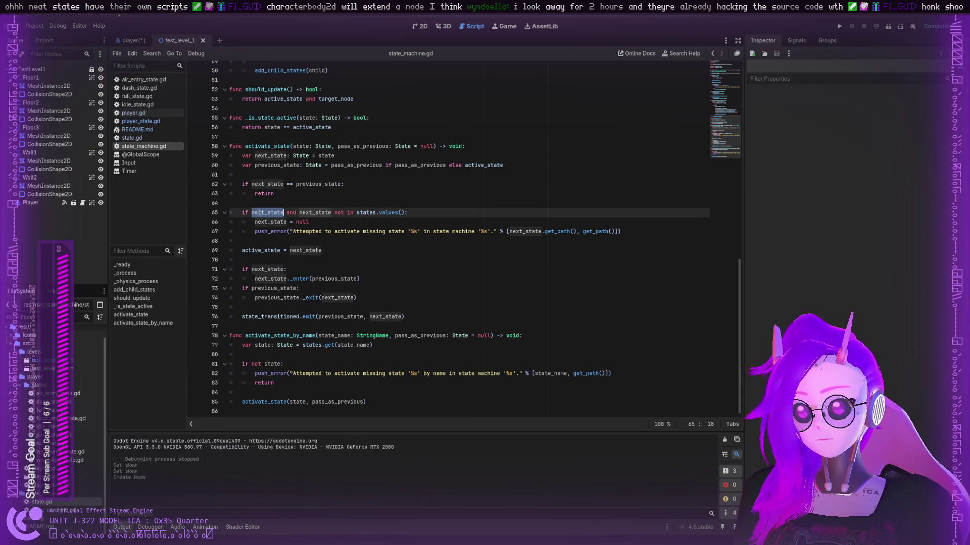
pyautogui.doubleClick(366, 213)
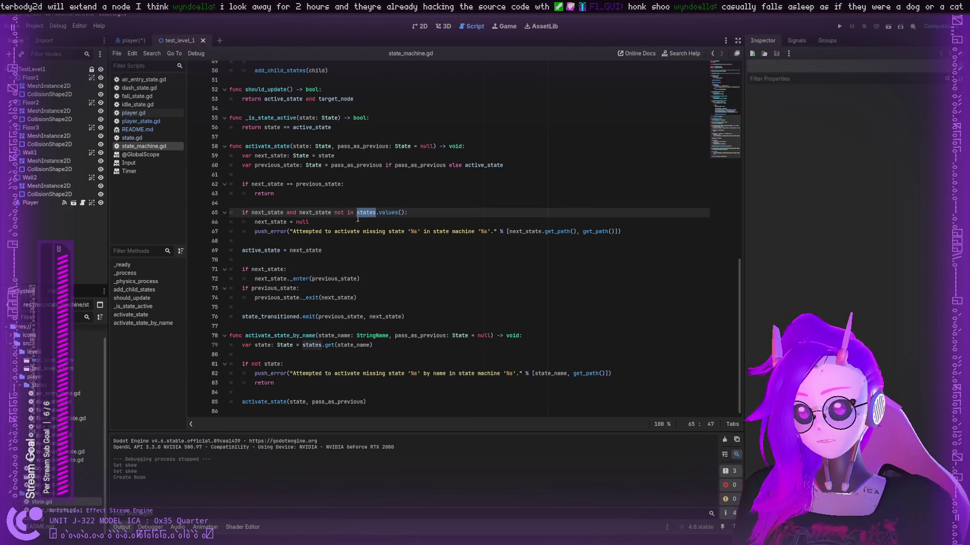
pyautogui.doubleClick(263, 222)
pyautogui.doubleClick(302, 222)
pyautogui.doubleClick(304, 231)
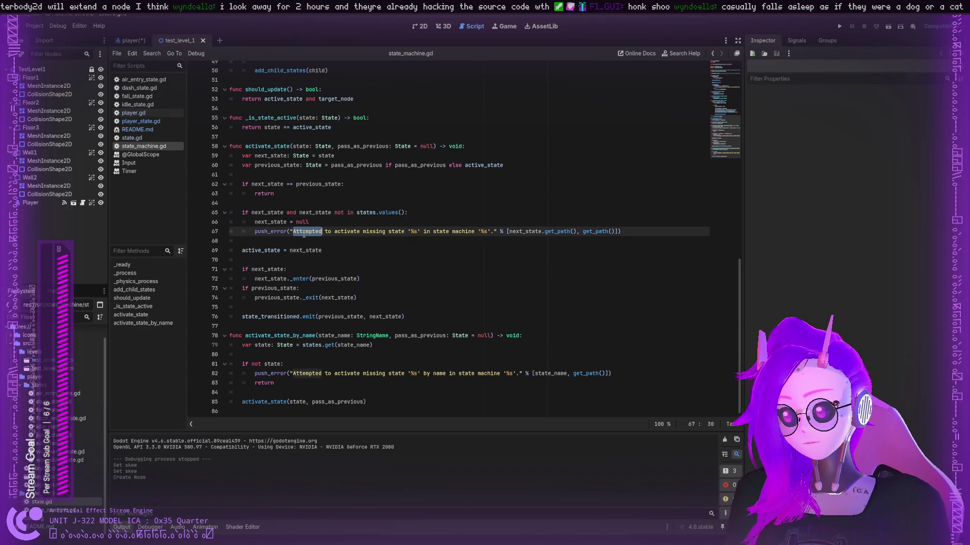
pyautogui.click(300, 232)
pyautogui.moveTo(293, 232); pyautogui.dragTo(488, 232)
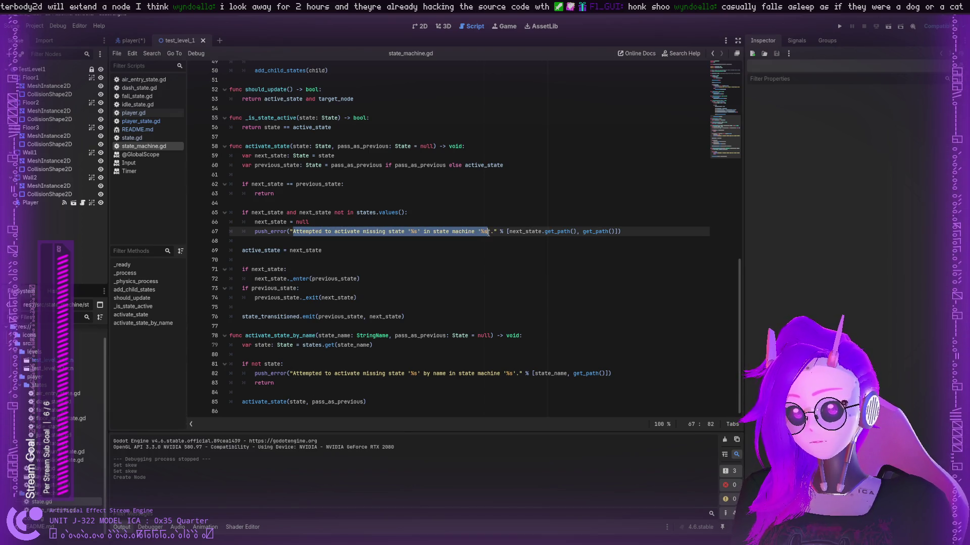
pyautogui.click(488, 232)
pyautogui.doubleClick(299, 249)
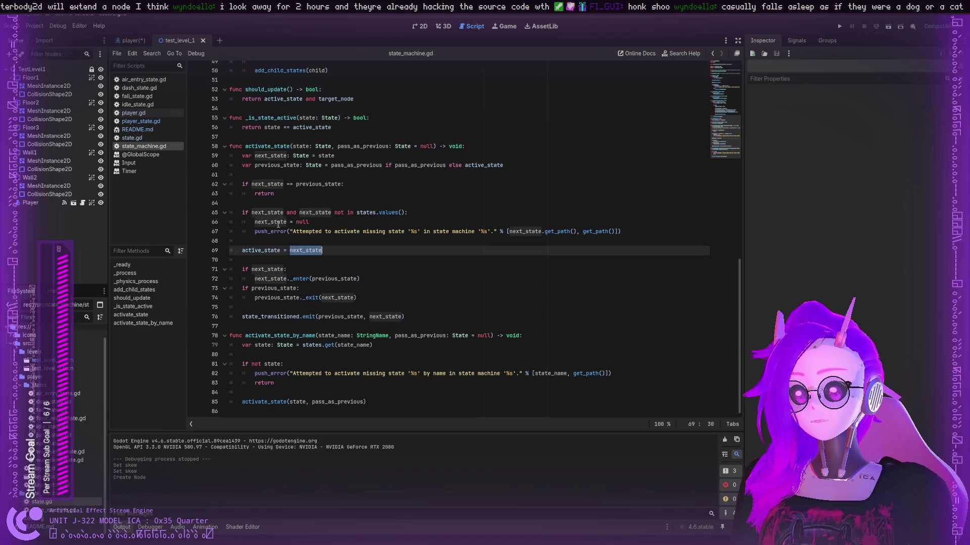
pyautogui.scroll(2, 268, 238)
pyautogui.scroll(-1, 298, 294)
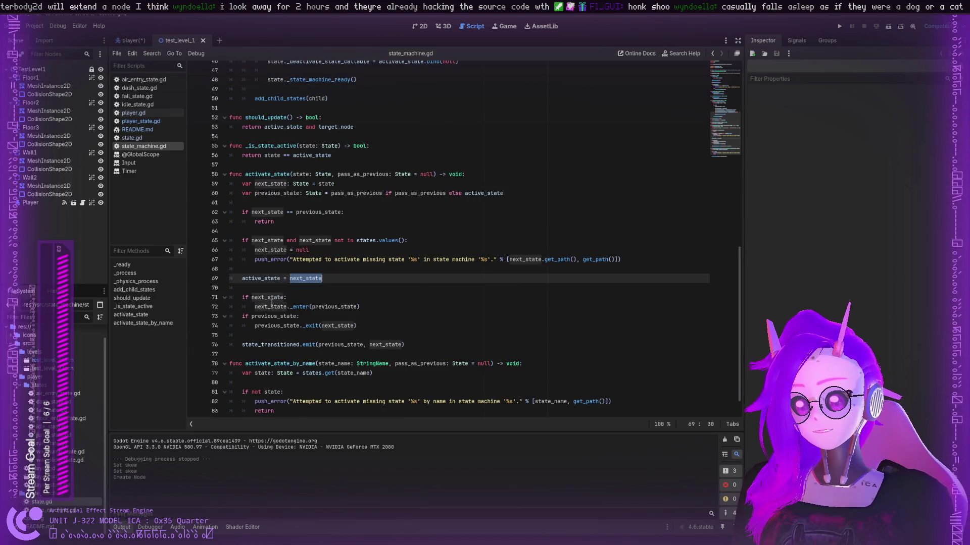
pyautogui.doubleClick(270, 306)
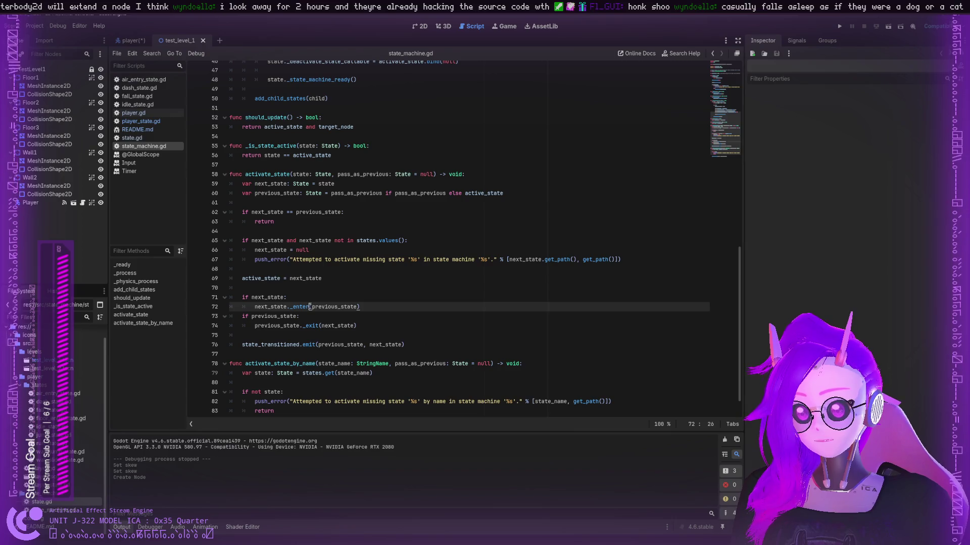
pyautogui.doubleClick(292, 317)
pyautogui.click(300, 326)
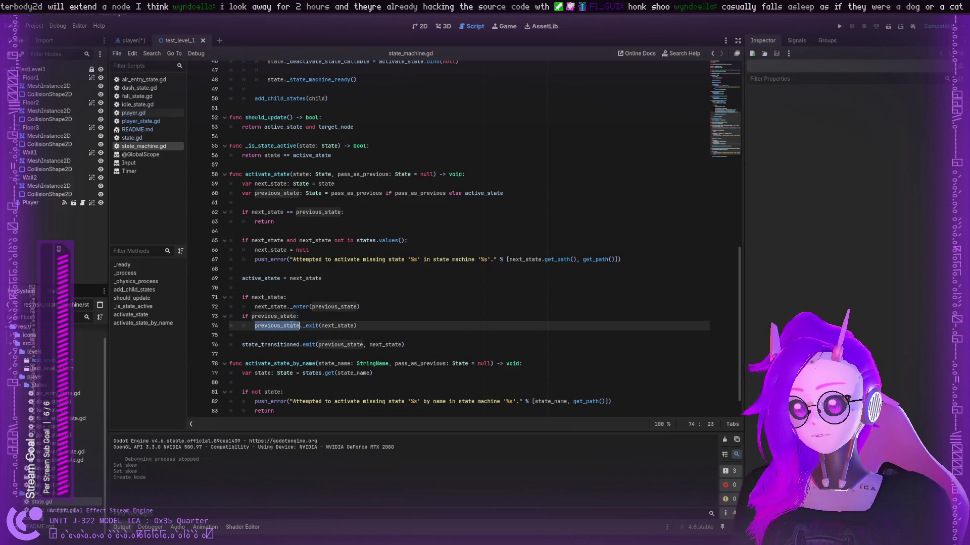
pyautogui.doubleClick(311, 326)
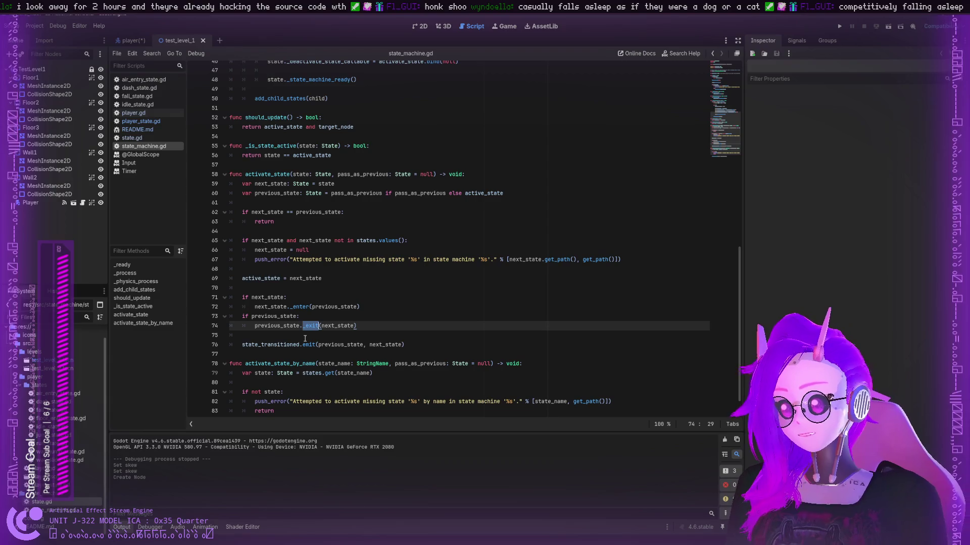
pyautogui.click(305, 337)
pyautogui.click(305, 345)
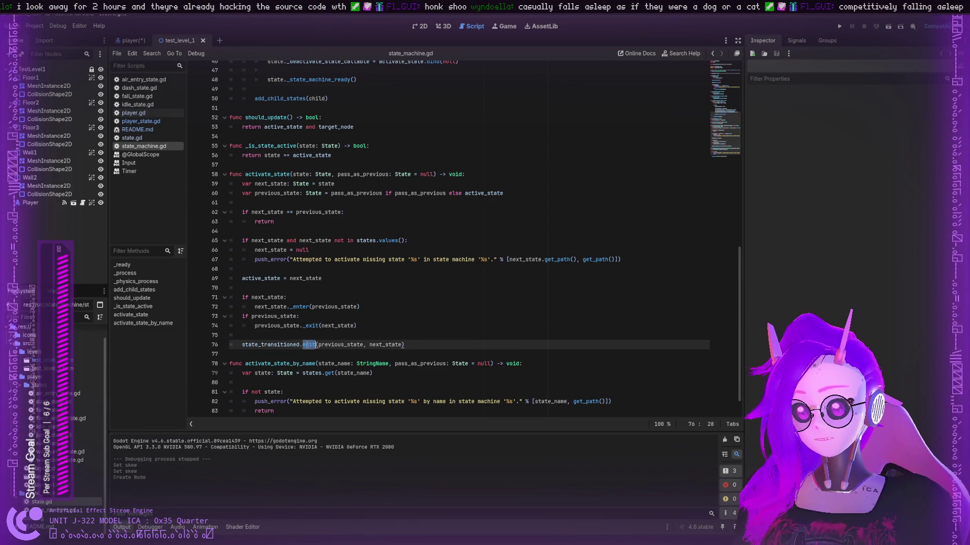
pyautogui.doubleClick(288, 345)
pyautogui.click(341, 345)
pyautogui.doubleClick(341, 345)
pyautogui.doubleClick(380, 344)
pyautogui.scroll(-1, 374, 348)
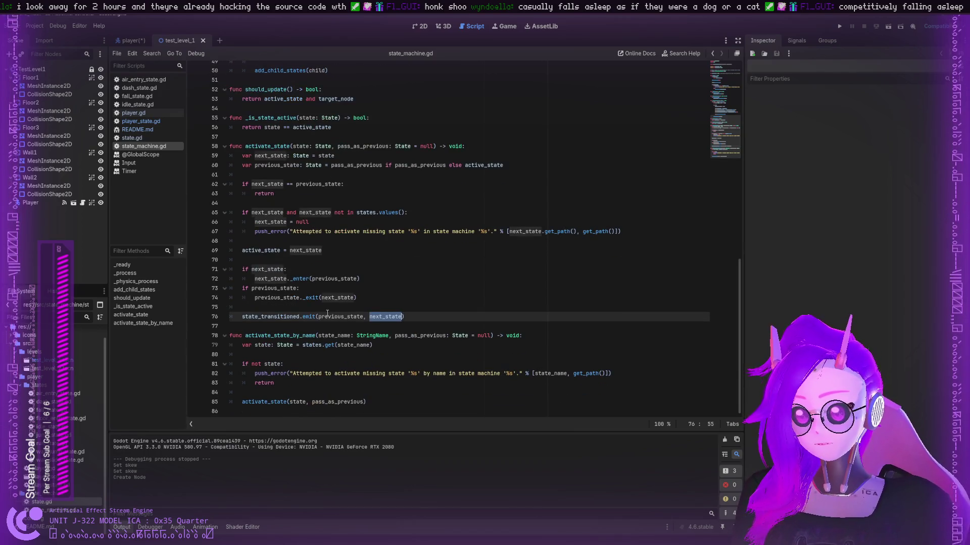
pyautogui.doubleClick(334, 335)
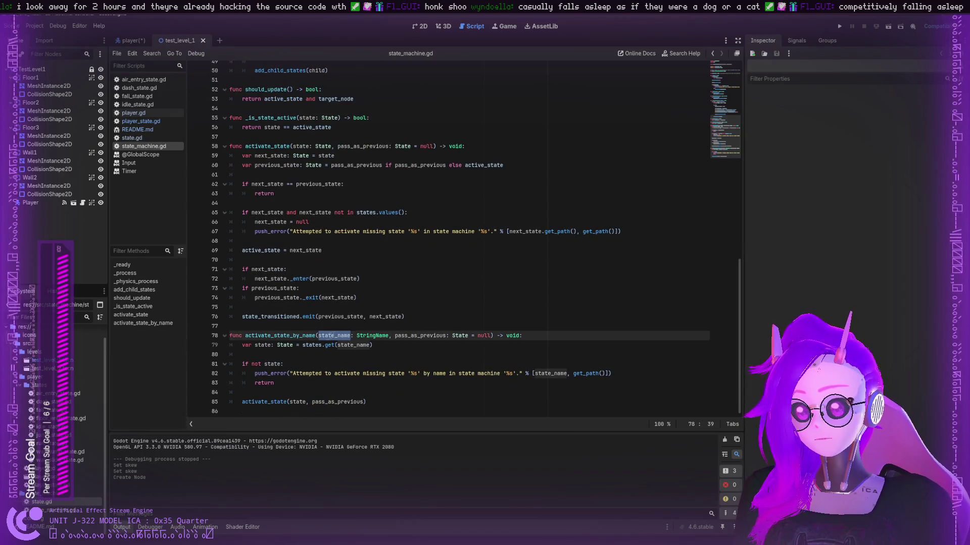
pyautogui.doubleClick(295, 336)
pyautogui.scroll(5, 295, 336)
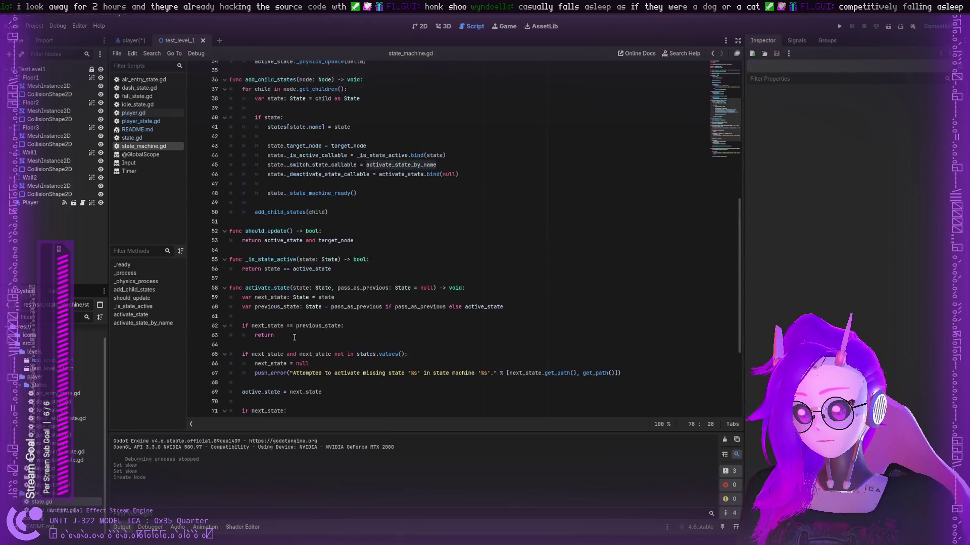
pyautogui.scroll(2, 294, 337)
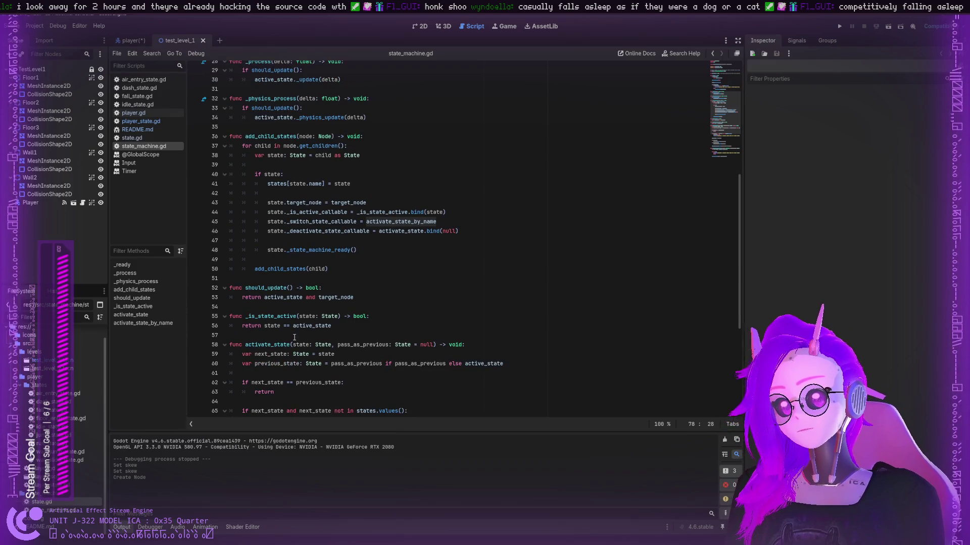
pyautogui.doubleClick(274, 299)
pyautogui.scroll(9, 277, 288)
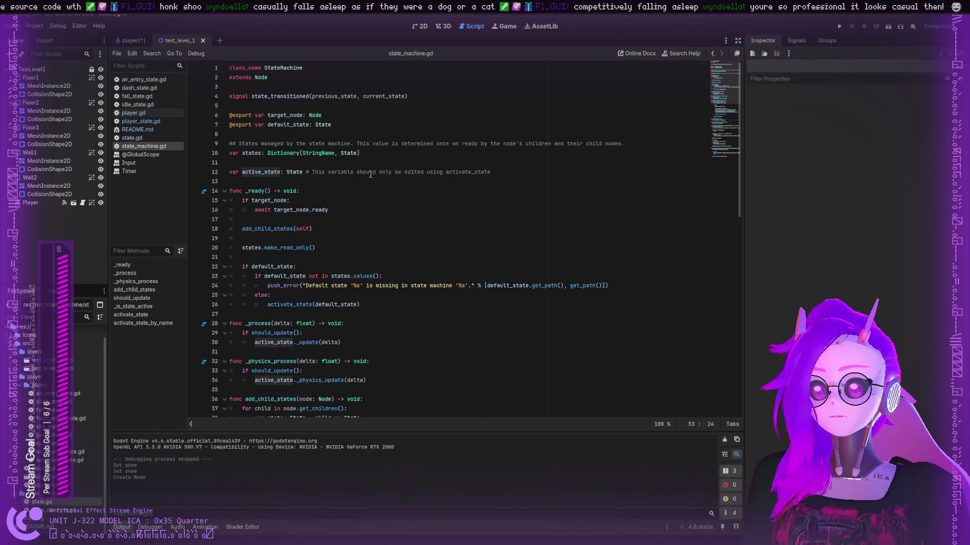
pyautogui.scroll(-8, 446, 207)
pyautogui.scroll(2, 442, 246)
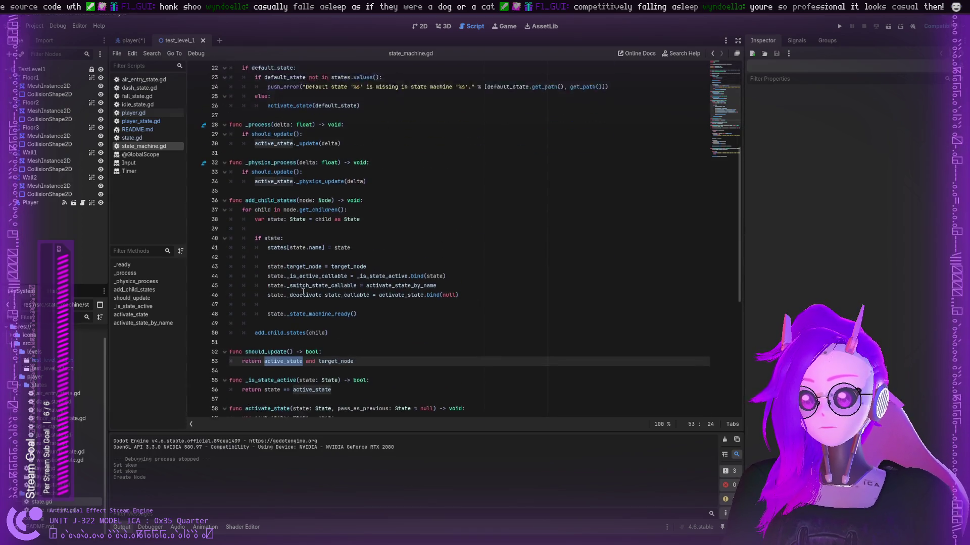
pyautogui.scroll(4, 285, 215)
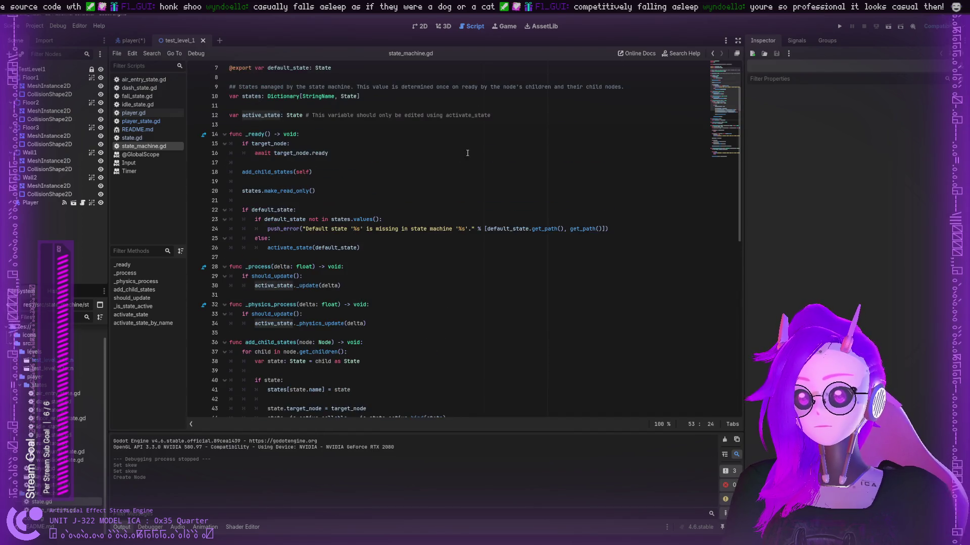
pyautogui.doubleClick(455, 116)
pyautogui.doubleClick(294, 247)
pyautogui.scroll(-11, 303, 244)
pyautogui.scroll(-3, 304, 245)
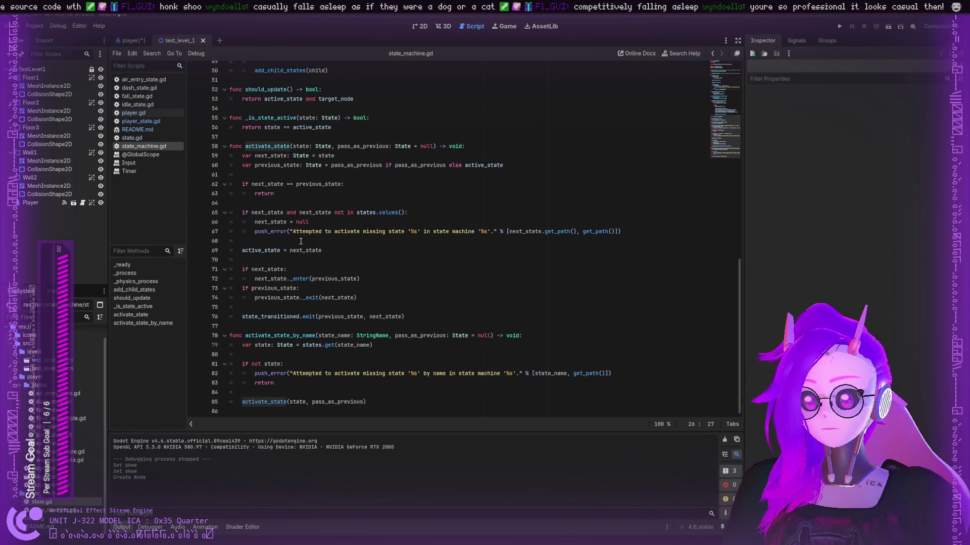
pyautogui.scroll(5, 286, 249)
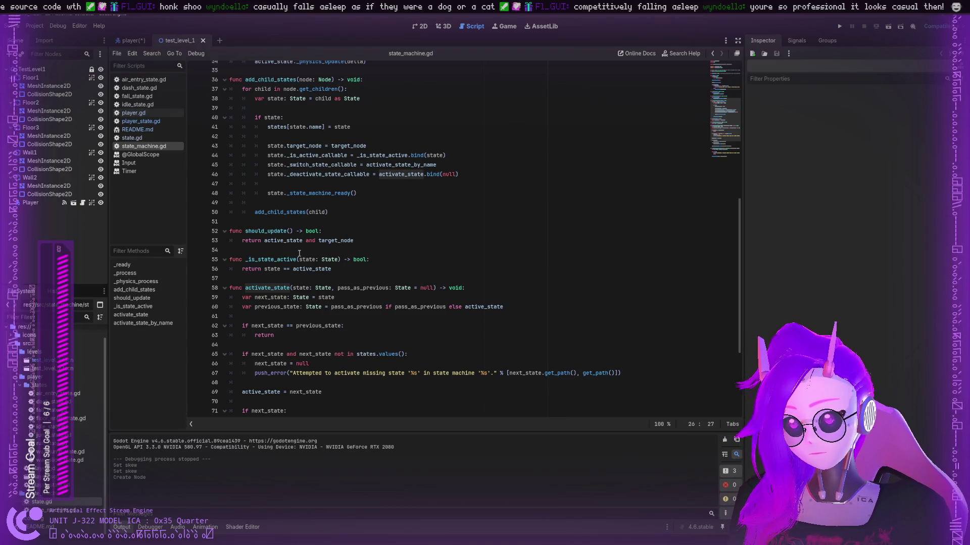
pyautogui.scroll(10, 298, 254)
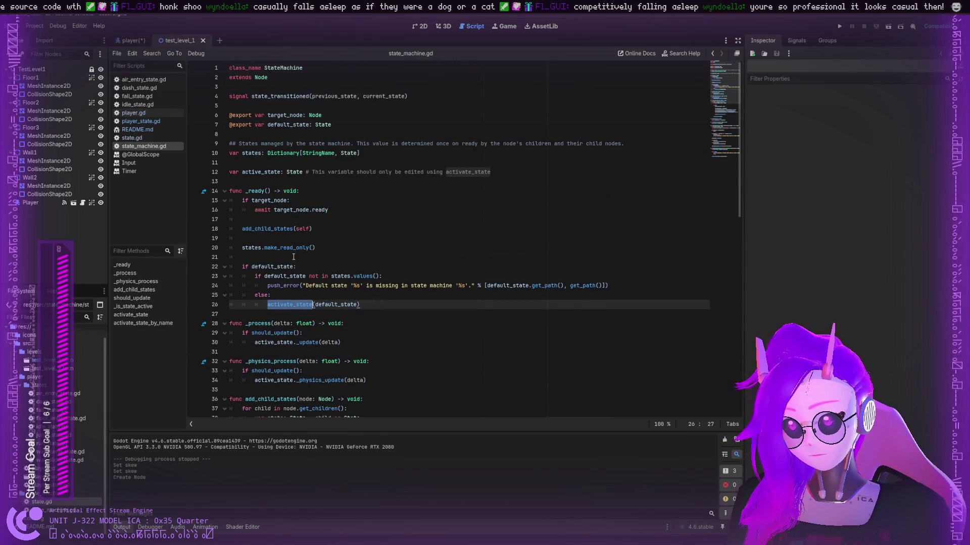
pyautogui.scroll(-15, 292, 257)
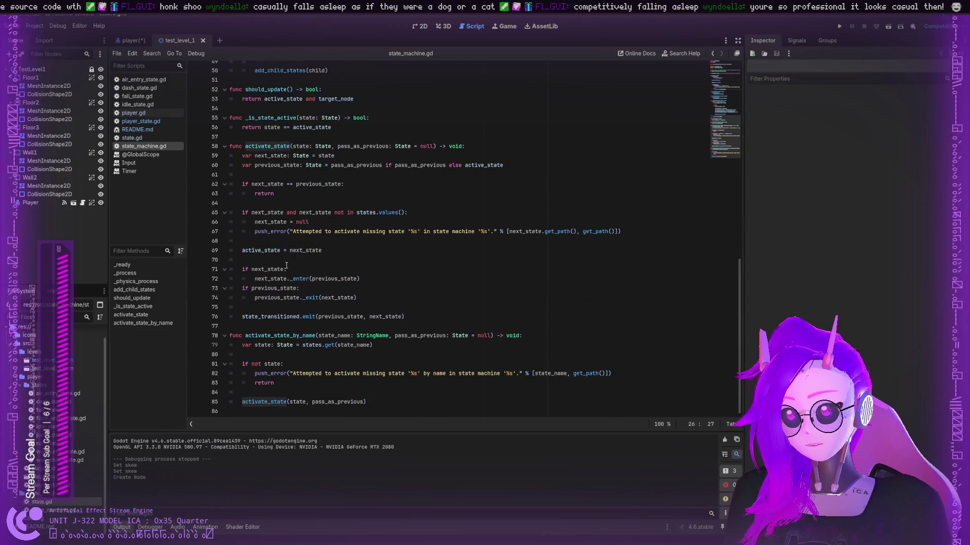
pyautogui.scroll(15, 286, 266)
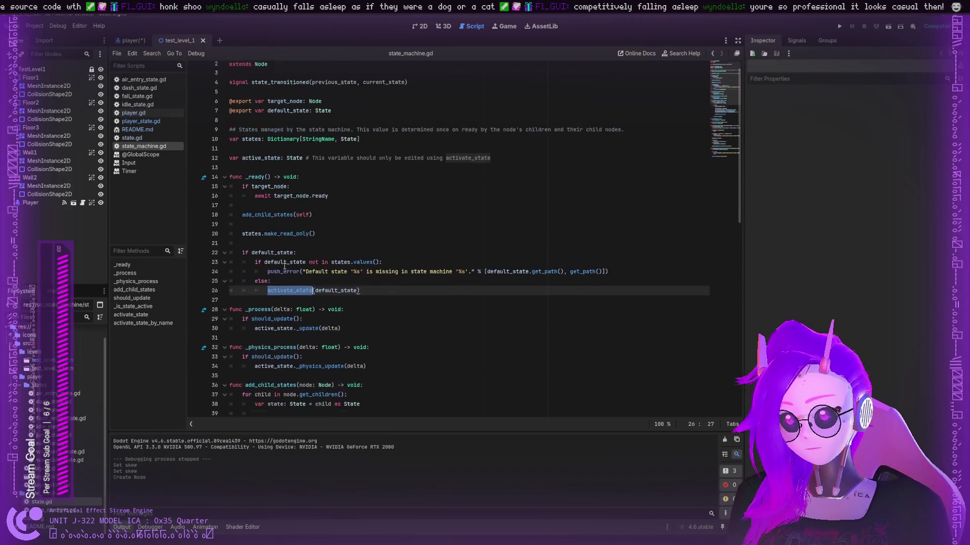
pyautogui.scroll(1, 284, 267)
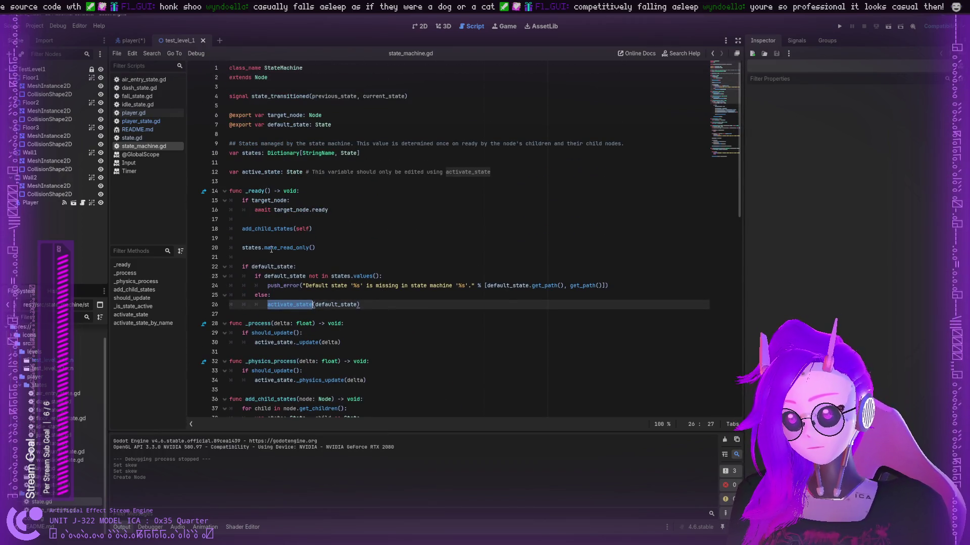
pyautogui.doubleClick(271, 248)
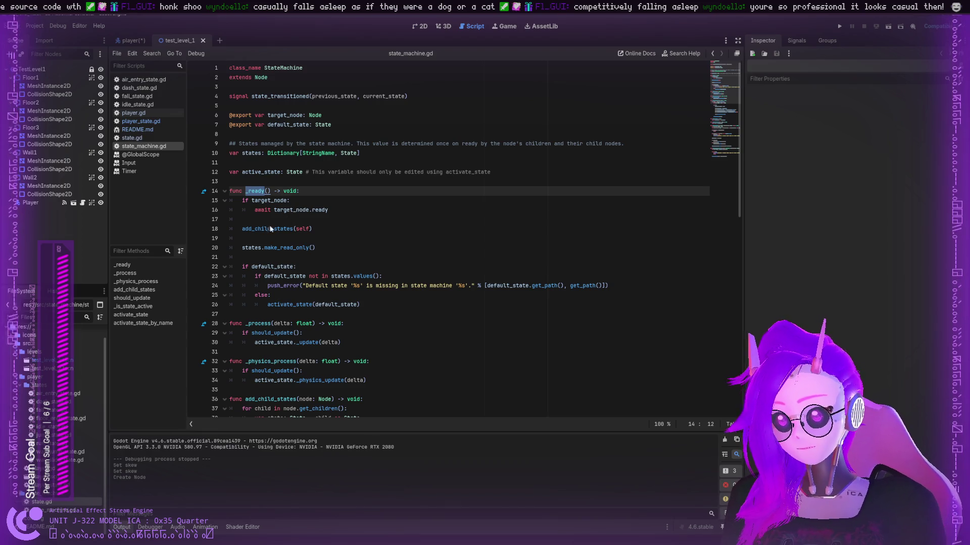
pyautogui.click(230, 236)
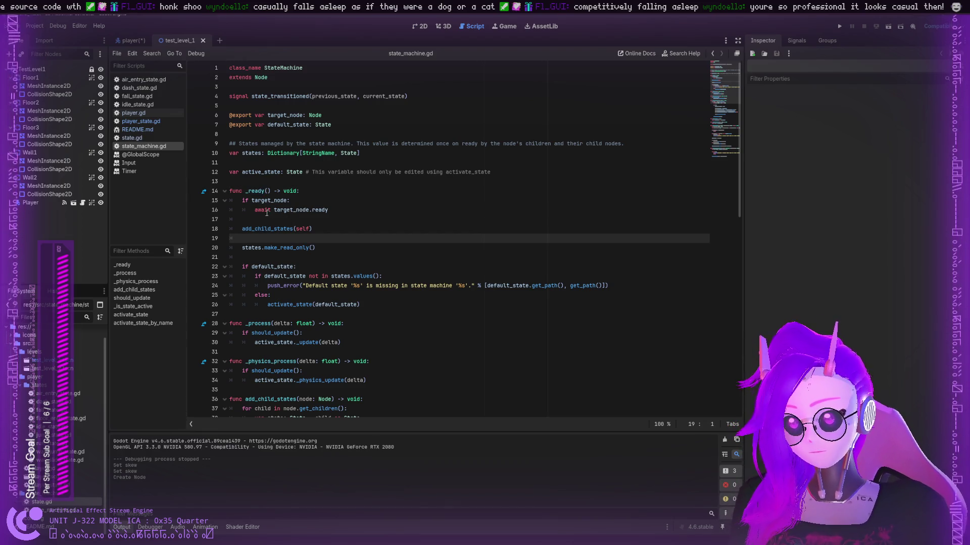
pyautogui.scroll(-1, 265, 211)
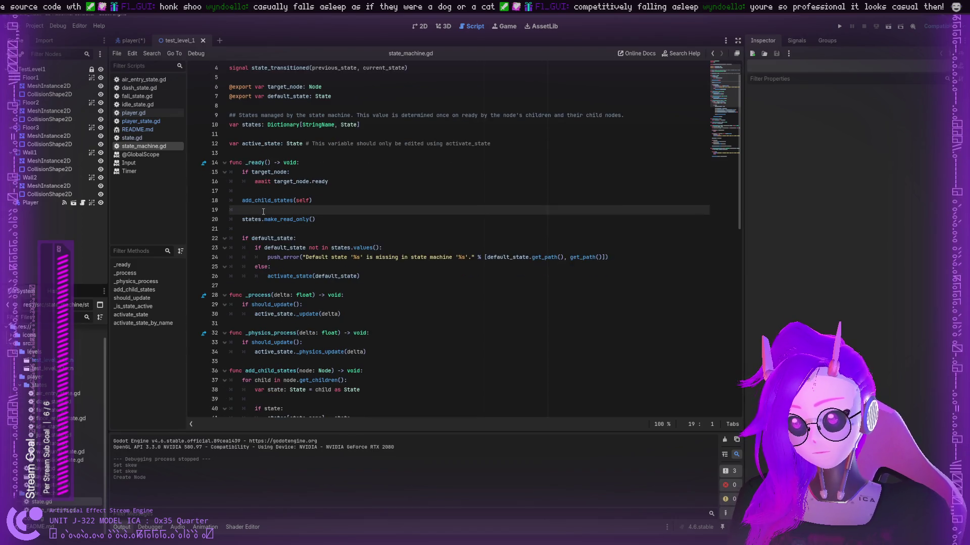
pyautogui.doubleClick(273, 305)
pyautogui.doubleClick(265, 314)
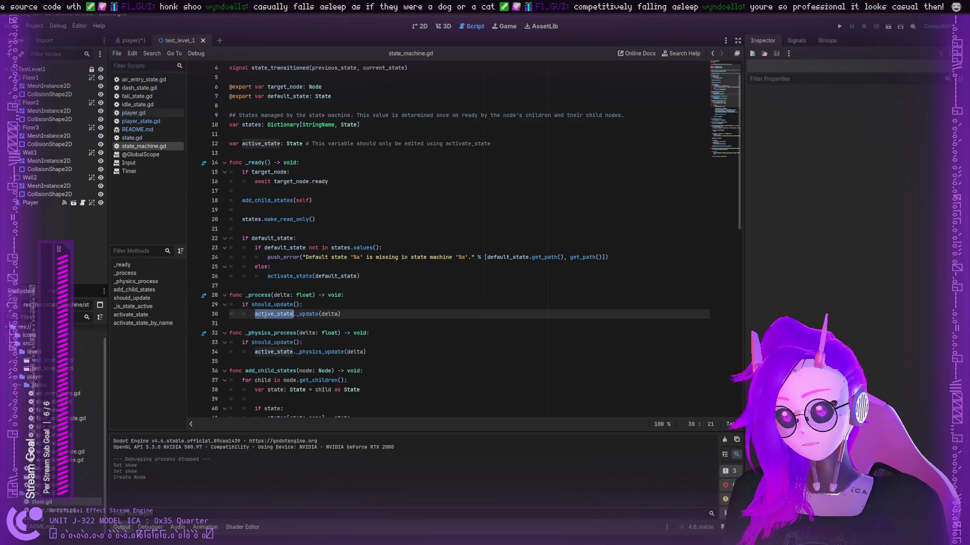
pyautogui.click(302, 314)
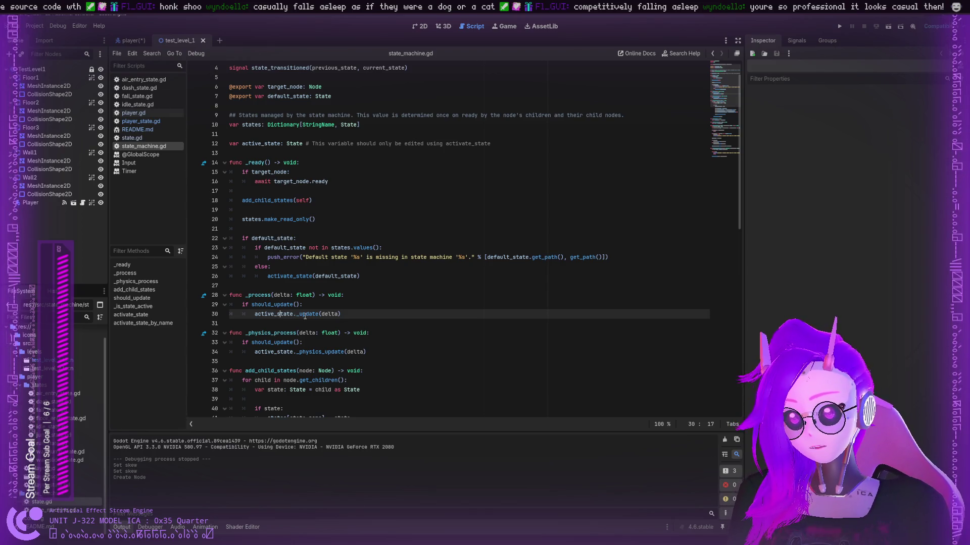
pyautogui.hotkey('ctrl', 'd')
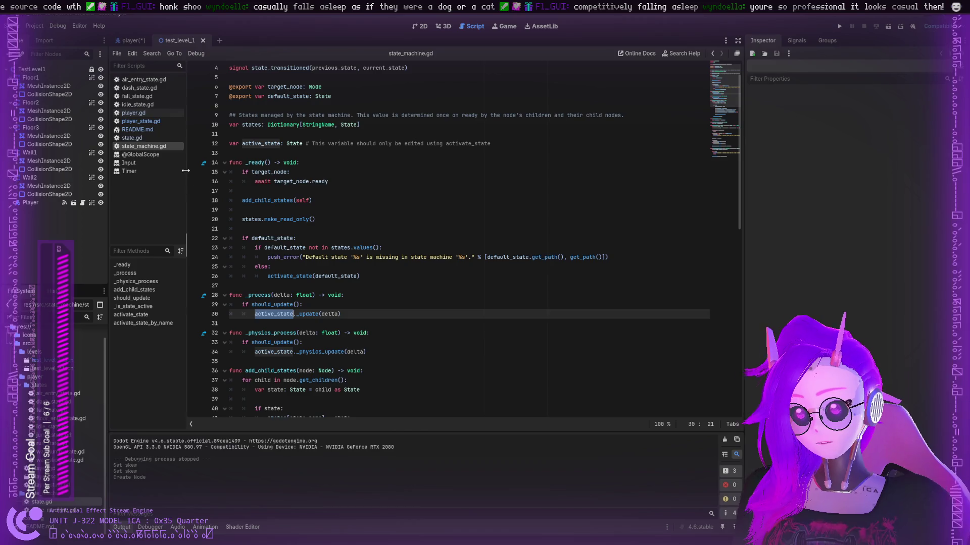
# - In state.gd, highlight _switch_state_callable and the _update method name
pyautogui.click(132, 138)
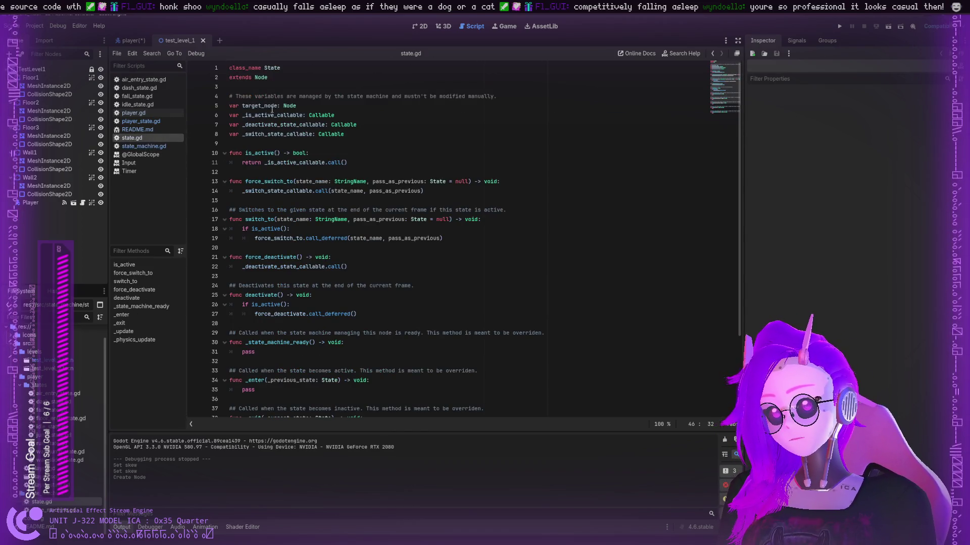
pyautogui.doubleClick(272, 133)
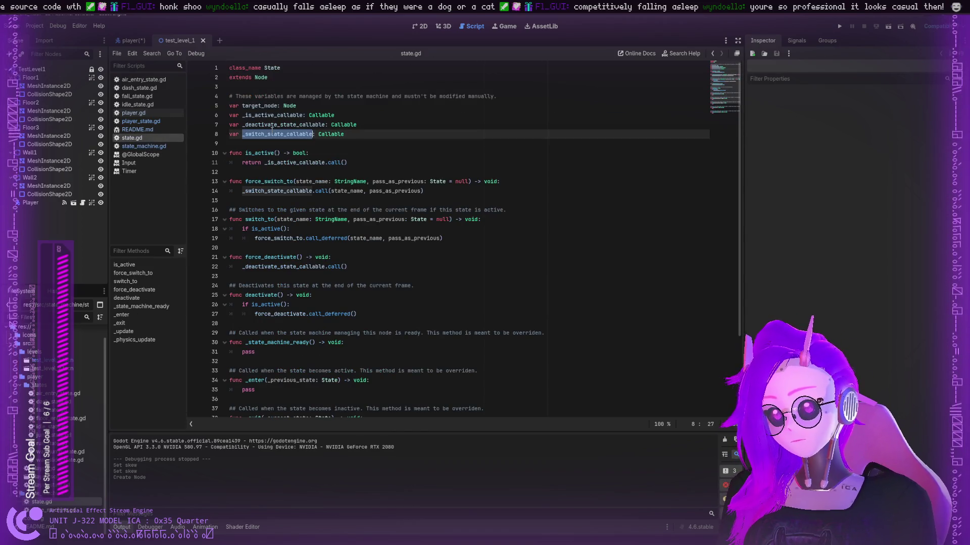
pyautogui.click(264, 153)
pyautogui.scroll(-3, 262, 162)
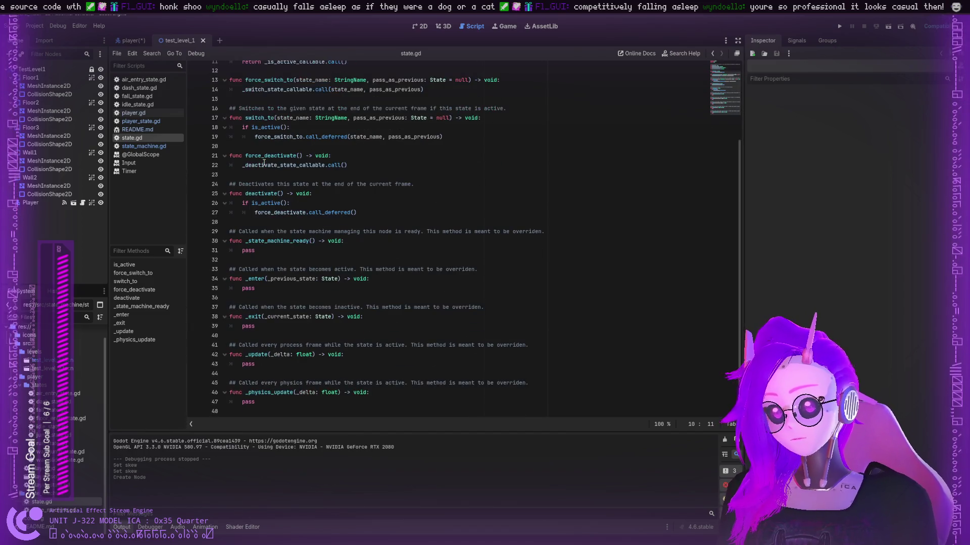
pyautogui.click(256, 355)
pyautogui.doubleClick(255, 354)
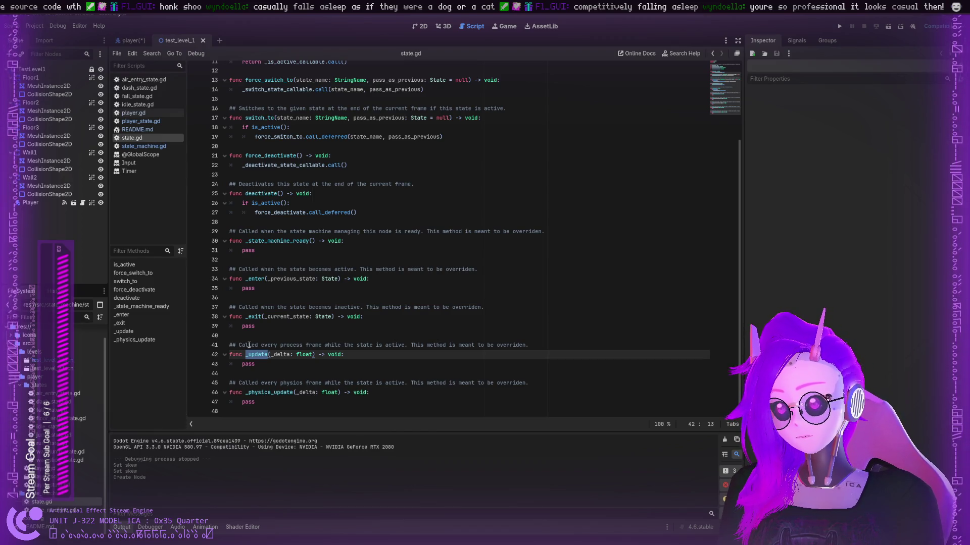
# - Scroll back through state.gd, then open idle_state.gd and select _physics_update
pyautogui.scroll(1, 248, 345)
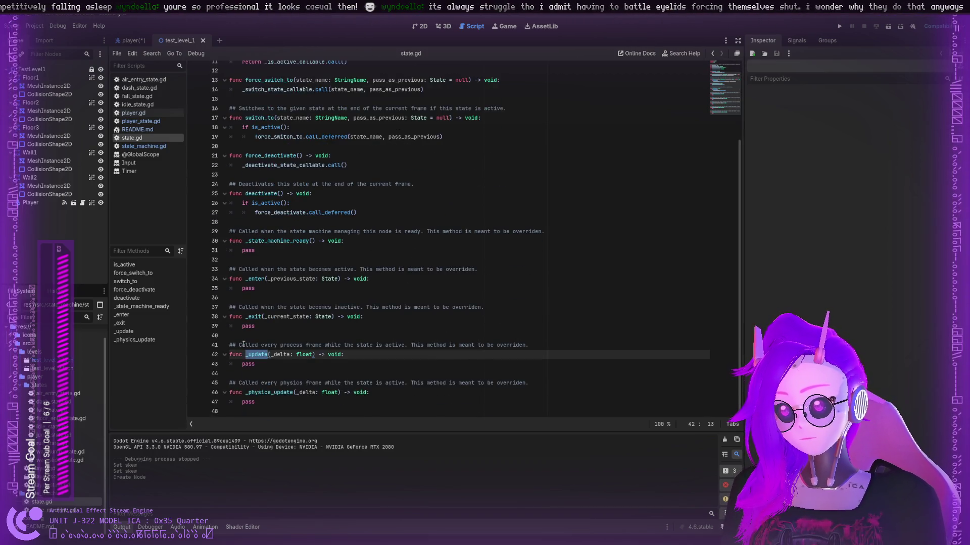
pyautogui.scroll(3, 243, 345)
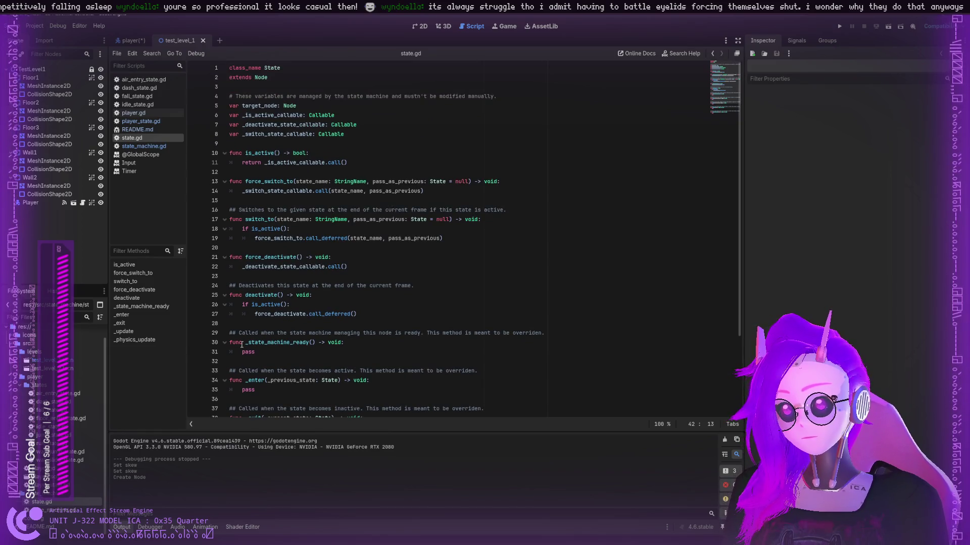
pyautogui.scroll(-3, 242, 345)
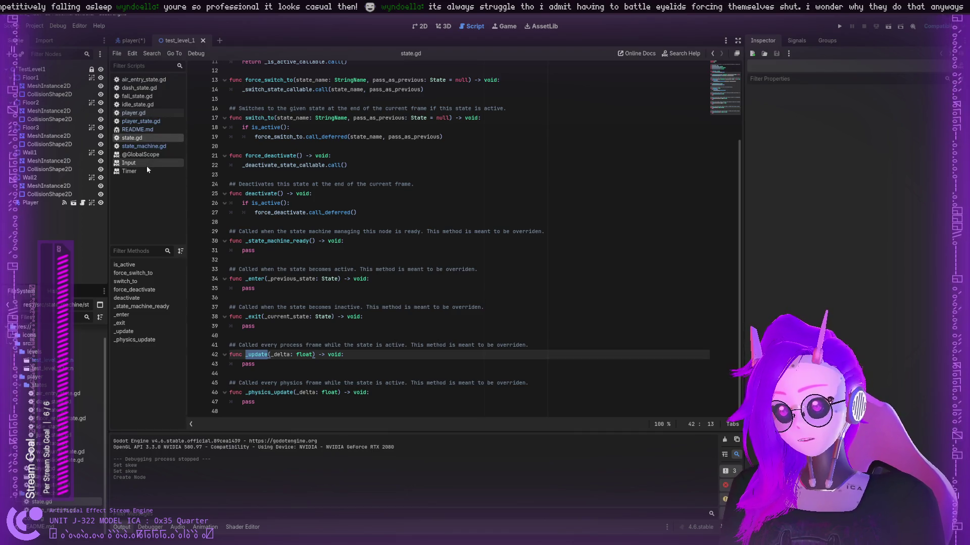
pyautogui.click(160, 105)
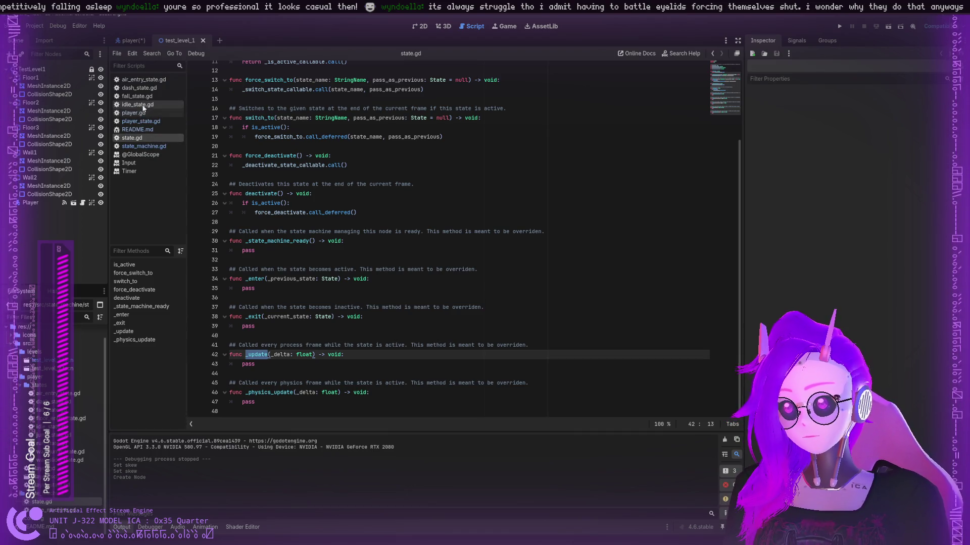
pyautogui.doubleClick(260, 97)
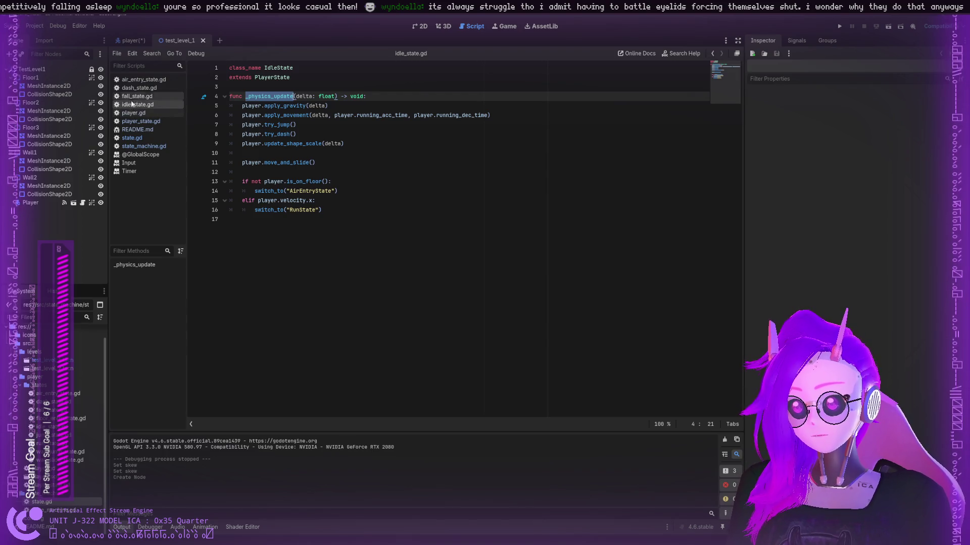
# - View player_state.gd, activate the player scene tab, and reopen idle_state.gd
pyautogui.click(145, 122)
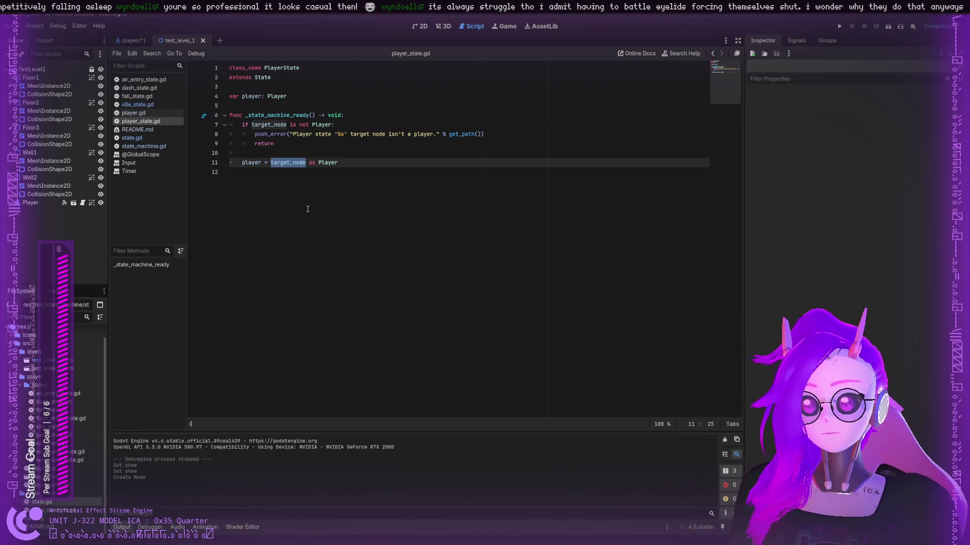
pyautogui.click(130, 40)
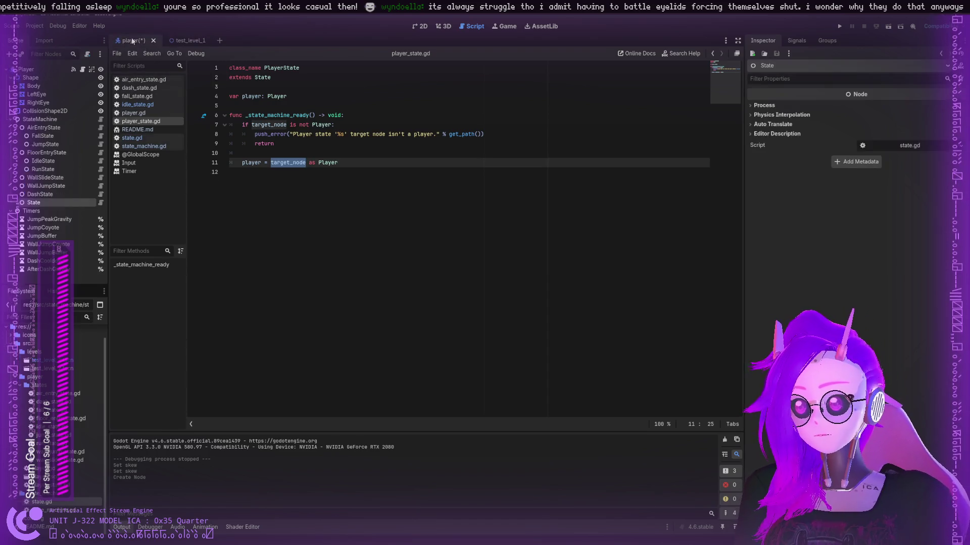
pyautogui.click(138, 104)
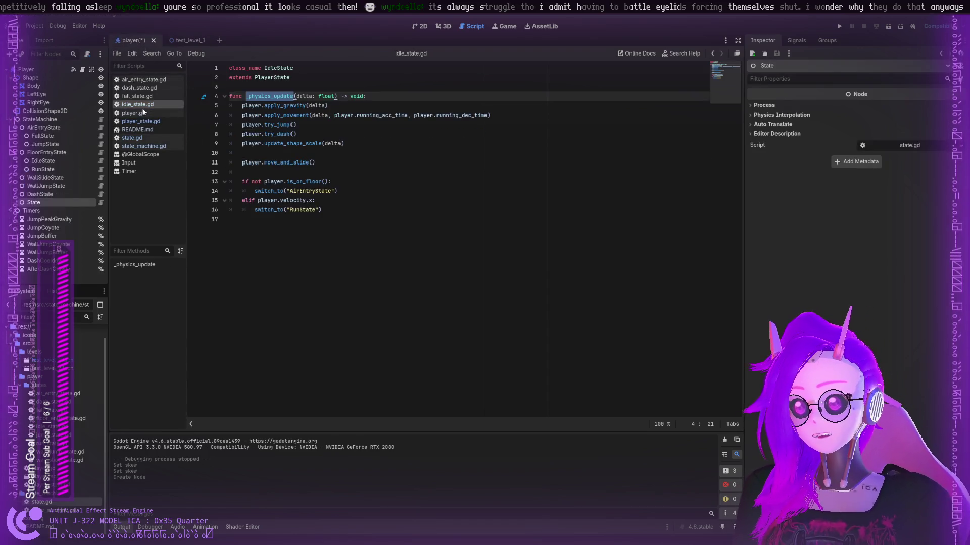
# - Open player.gd, select the Player root node for its Inspector settings, and inspect lines 282-298
pyautogui.click(134, 112)
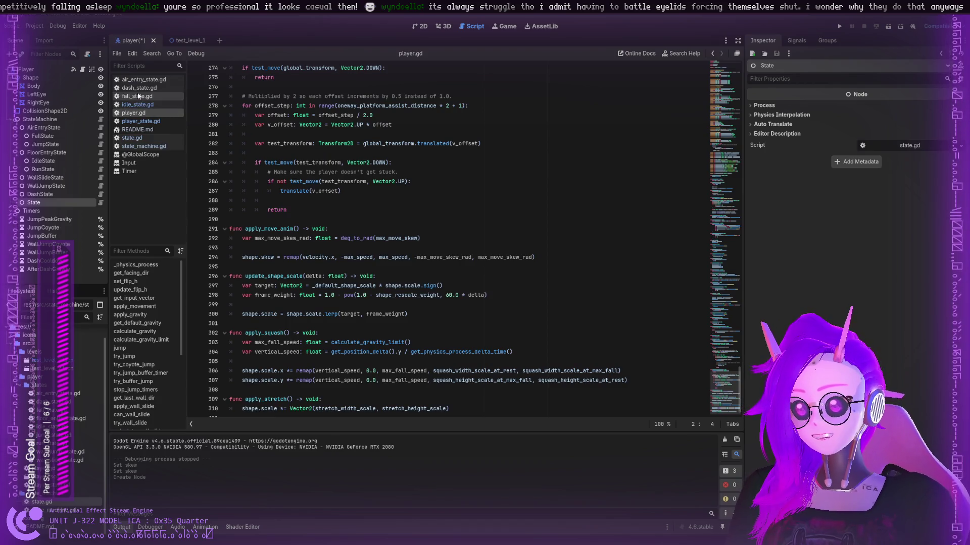
pyautogui.click(26, 70)
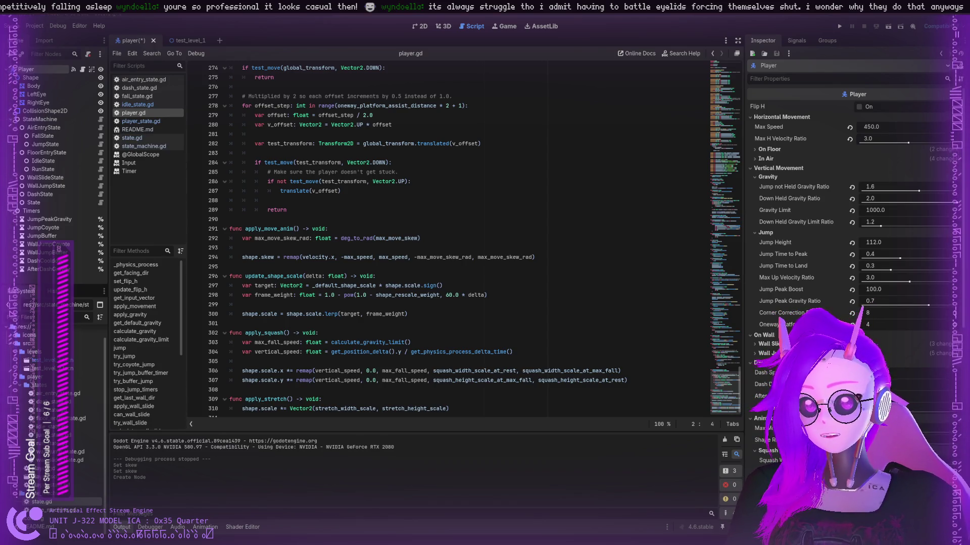
pyautogui.click(450, 149)
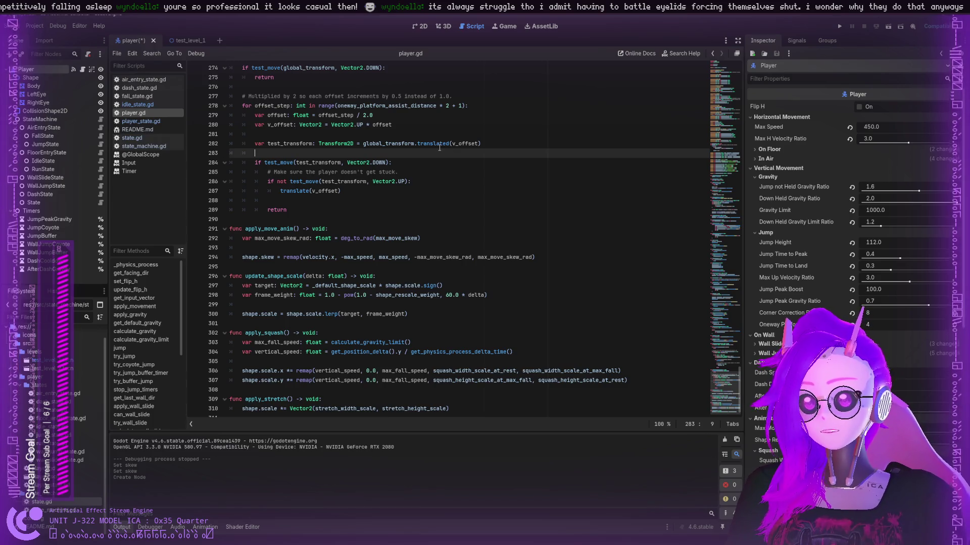
pyautogui.doubleClick(434, 144)
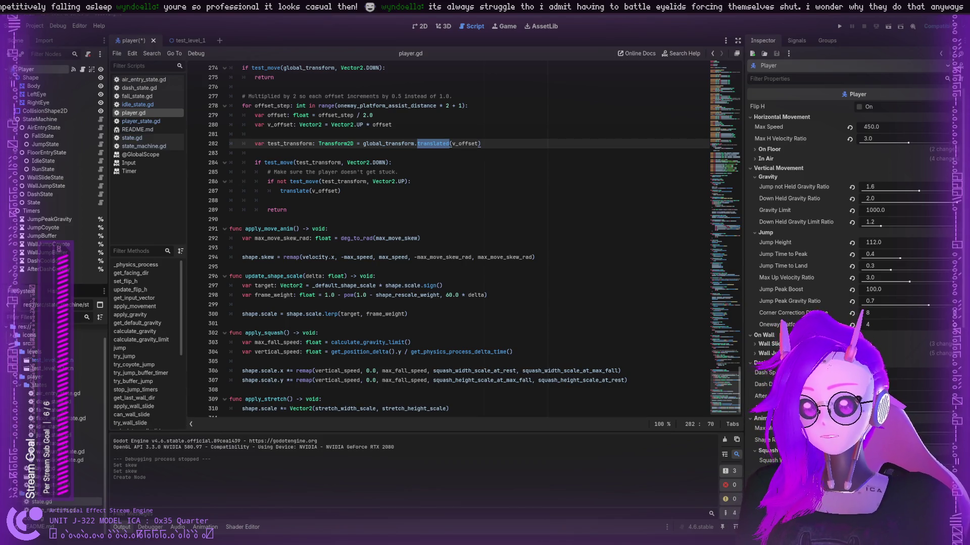
pyautogui.click(237, 297)
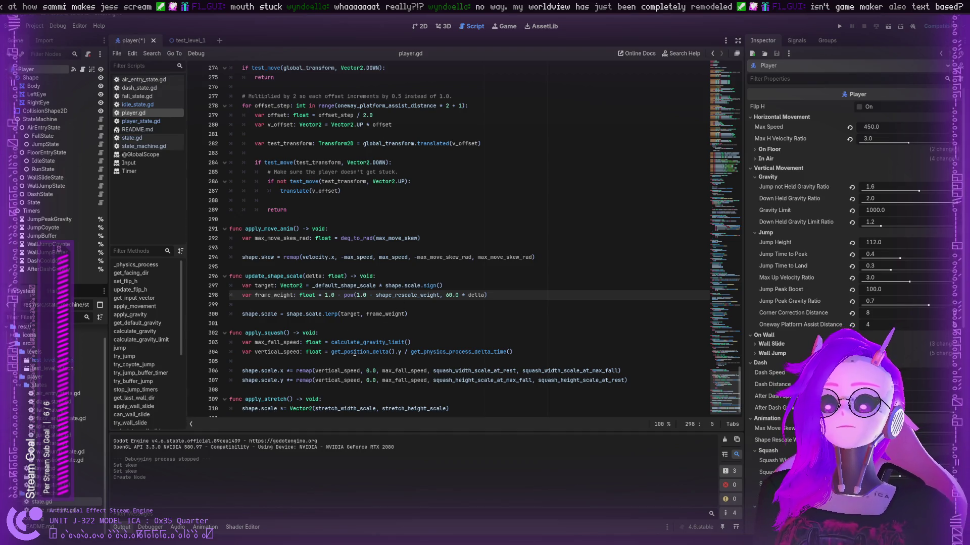
# - Highlight frame_weight, max_fall_speed and vertical_speed in player.gd's apply_squash code
pyautogui.doubleClick(270, 297)
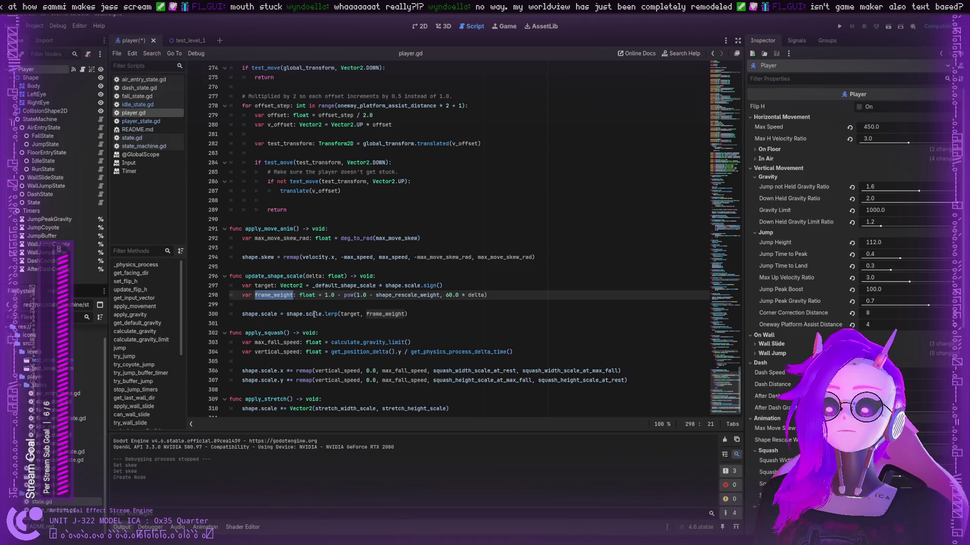
pyautogui.click(366, 314)
pyautogui.doubleClick(374, 314)
pyautogui.scroll(-1, 375, 314)
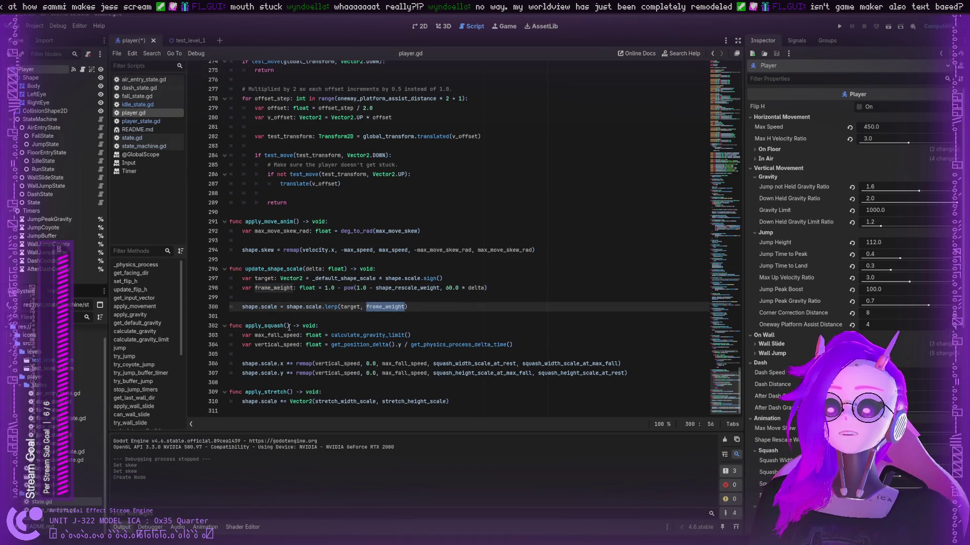
pyautogui.doubleClick(285, 335)
pyautogui.click(337, 345)
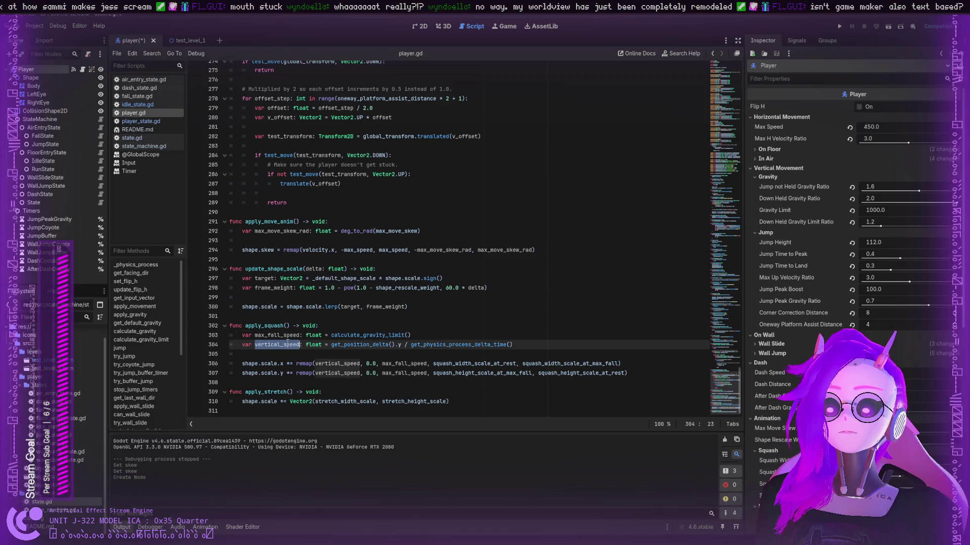
pyautogui.doubleClick(338, 364)
# - Scroll up to select try_oneway_platform_assist and the export_range annotation on line 15
pyautogui.scroll(1, 257, 323)
pyautogui.scroll(8, 258, 323)
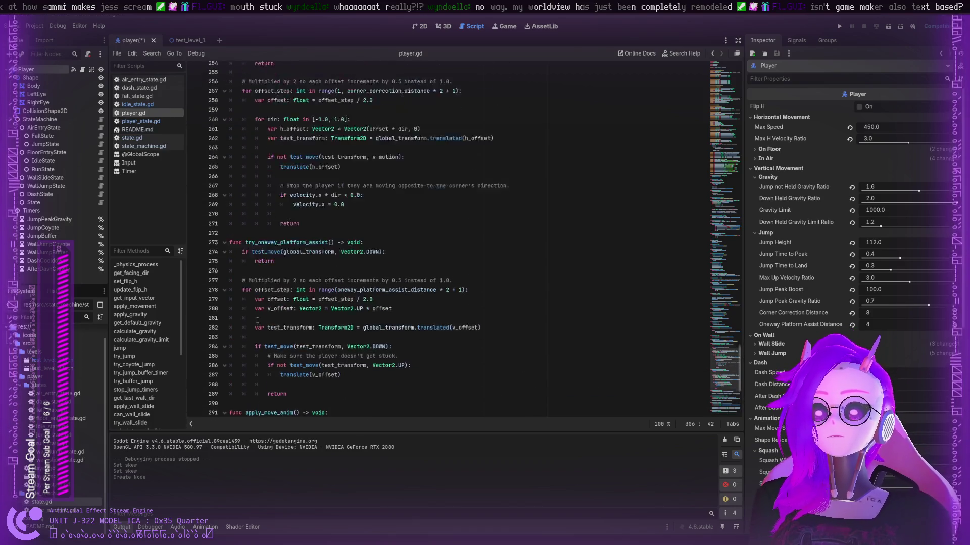
pyautogui.click(282, 307)
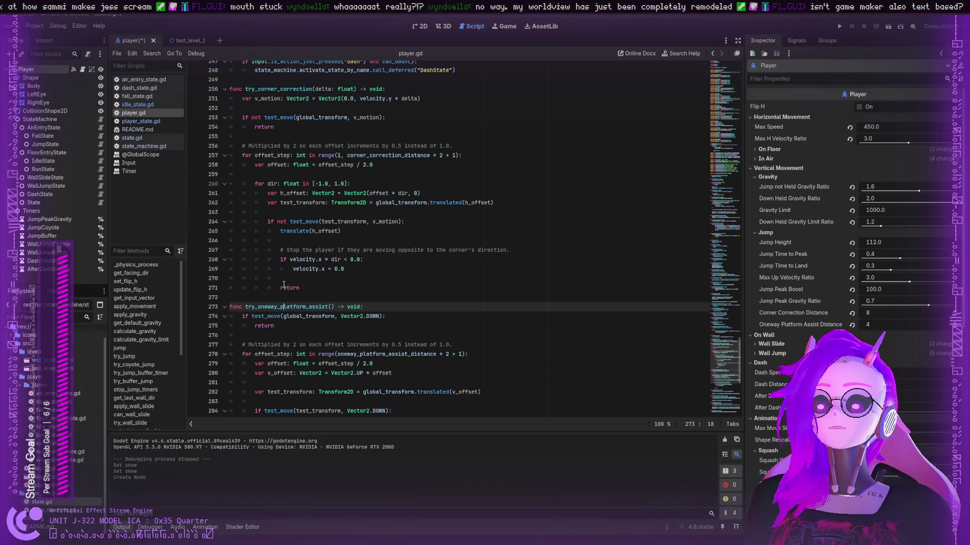
pyautogui.doubleClick(295, 306)
pyautogui.scroll(14, 254, 191)
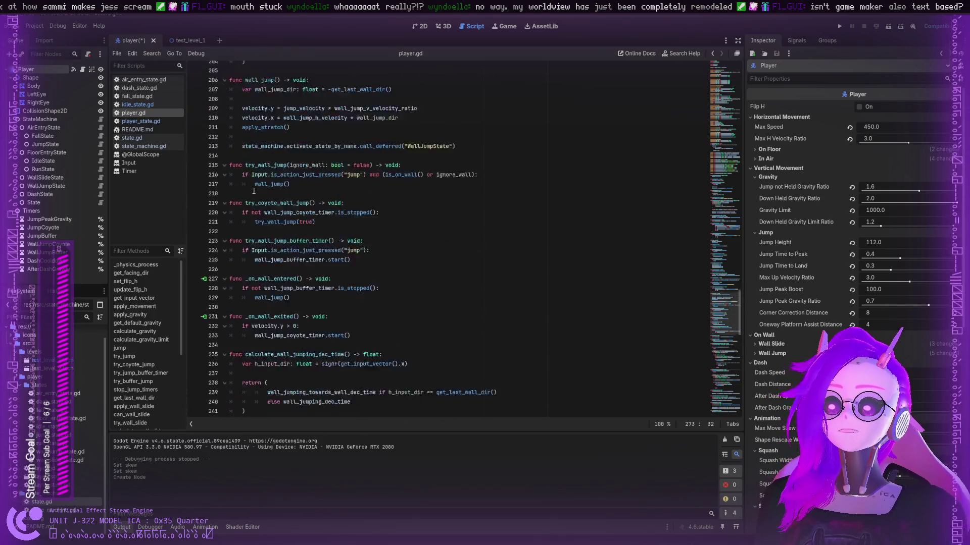
pyautogui.scroll(20, 254, 191)
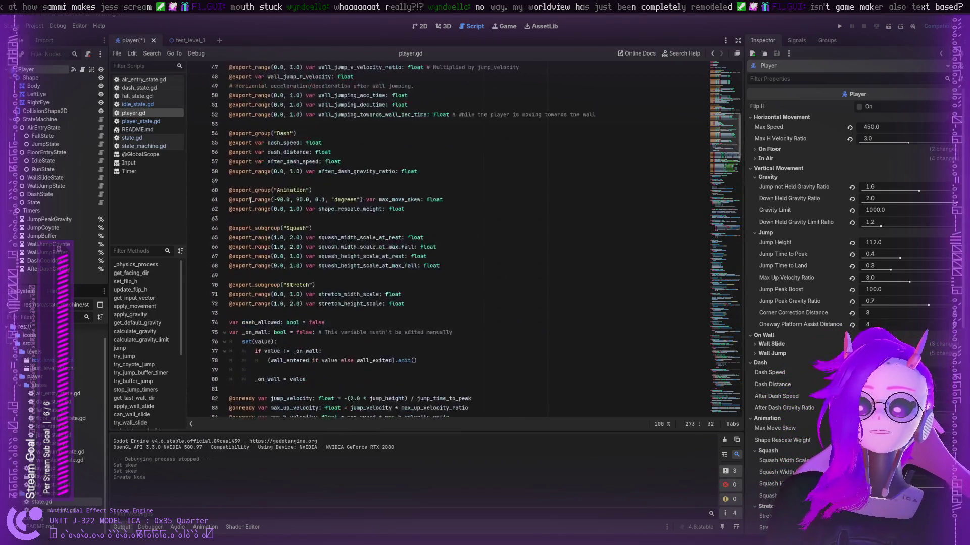
pyautogui.scroll(15, 250, 200)
pyautogui.doubleClick(248, 200)
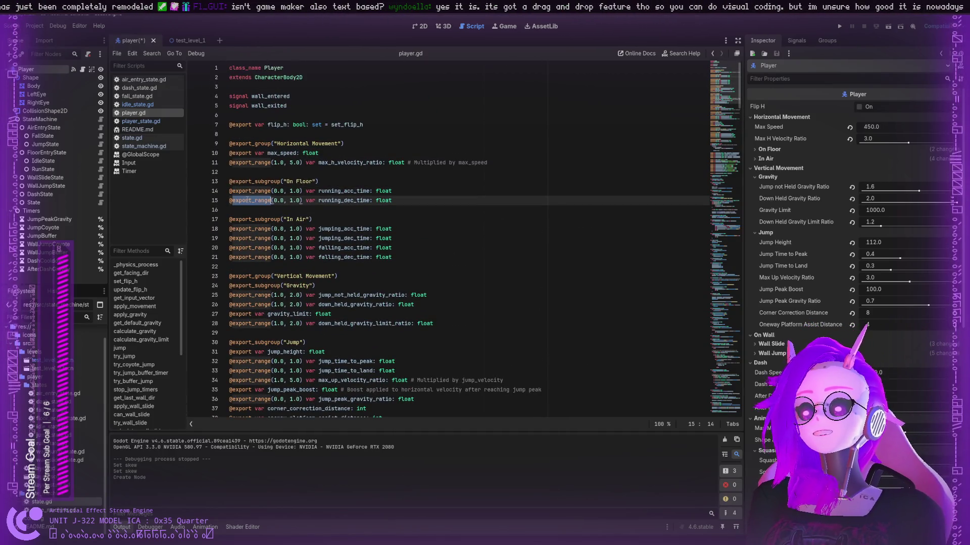
# - Scroll down player.gd, then show the player scene in the 2D editor
pyautogui.scroll(-20, 248, 199)
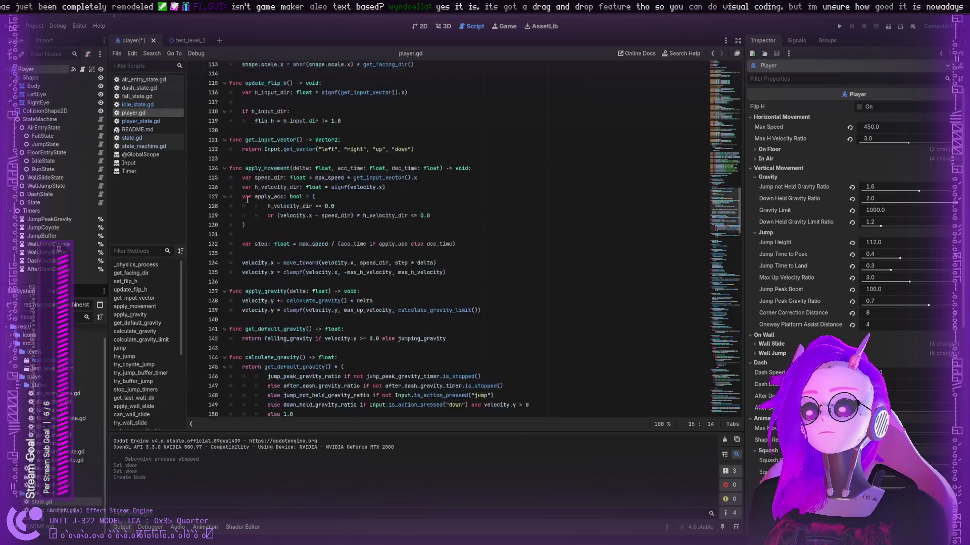
pyautogui.scroll(-15, 247, 200)
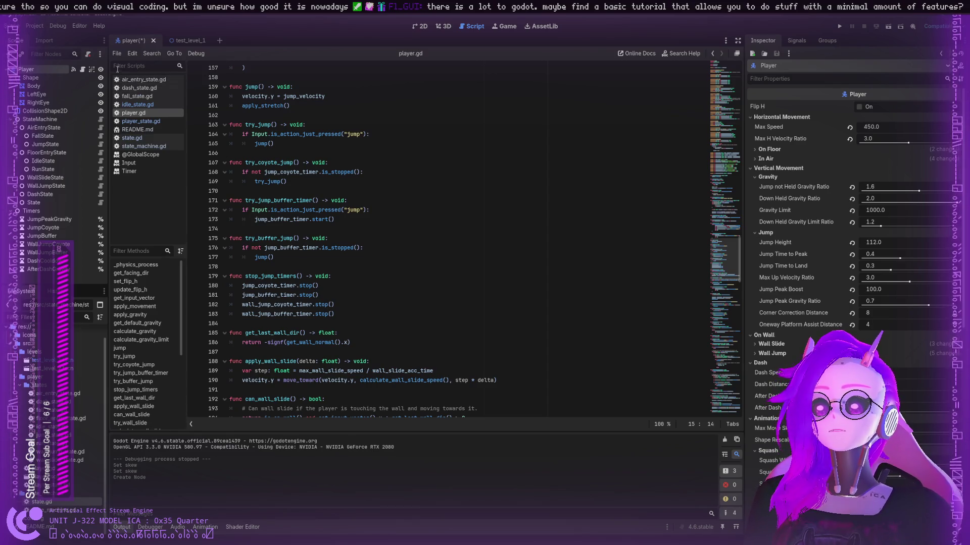
pyautogui.click(424, 28)
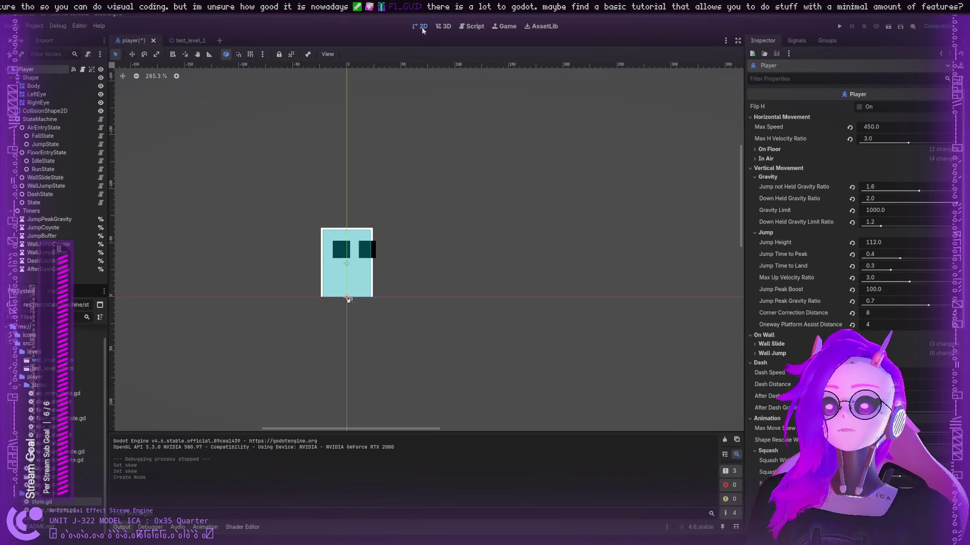
pyautogui.scroll(1, 311, 155)
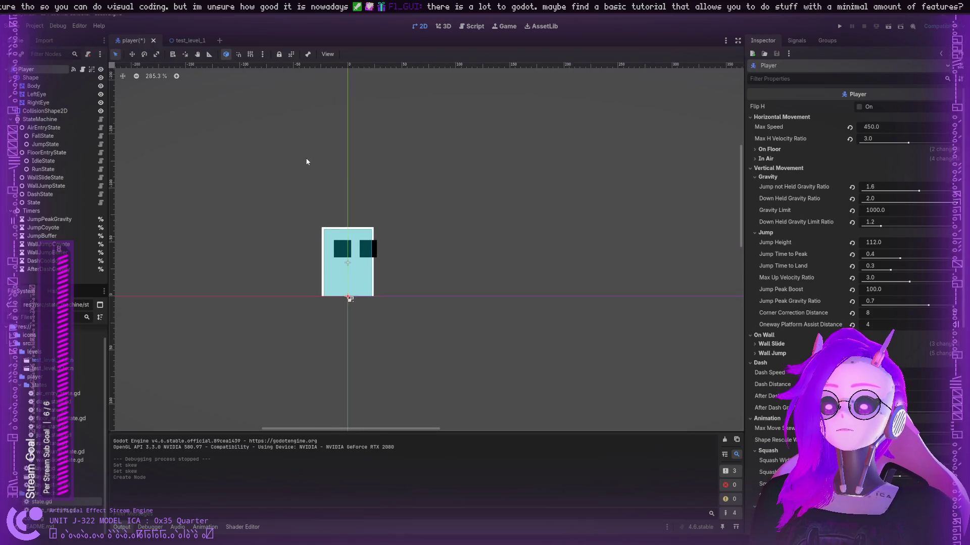
pyautogui.scroll(-1, 285, 179)
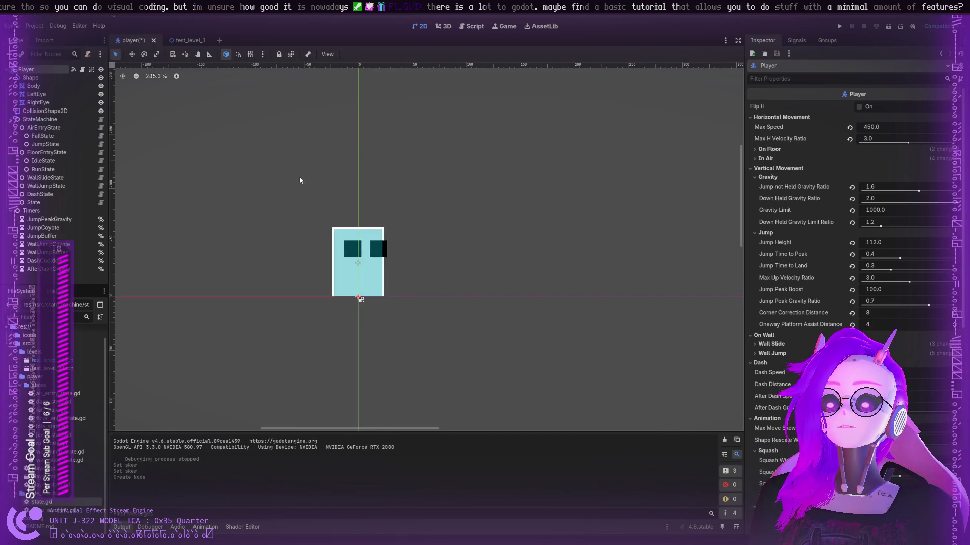
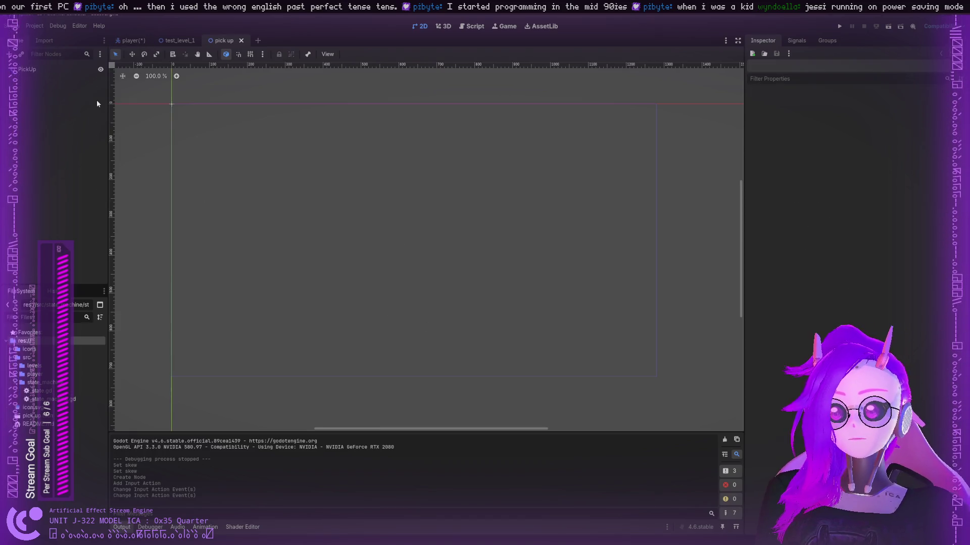
# - Add a Node2D child under PickUp, drag it off the origin, and rename it 'Pickup 1'
pyautogui.click(35, 69)
pyautogui.click(40, 89)
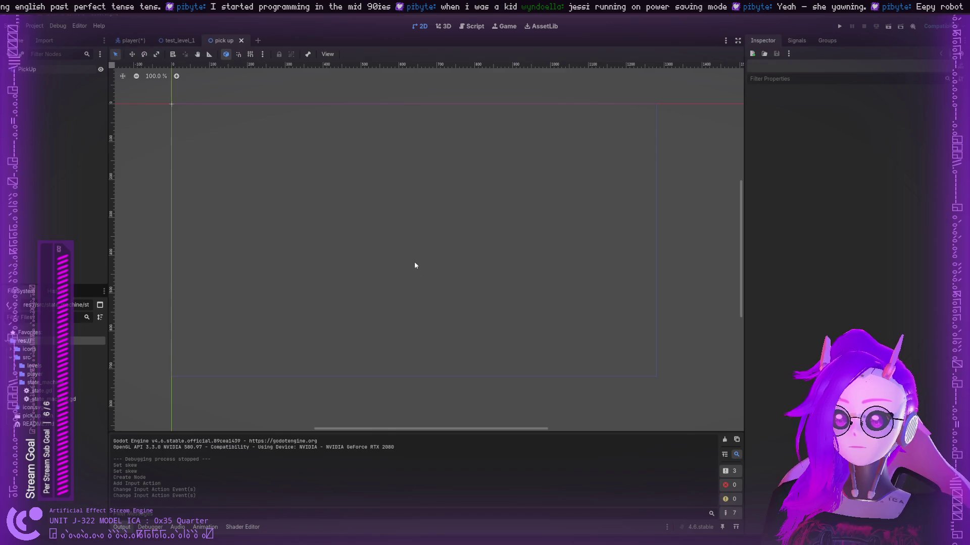
pyautogui.hotkey('ctrl', 'a')
pyautogui.press('Return')
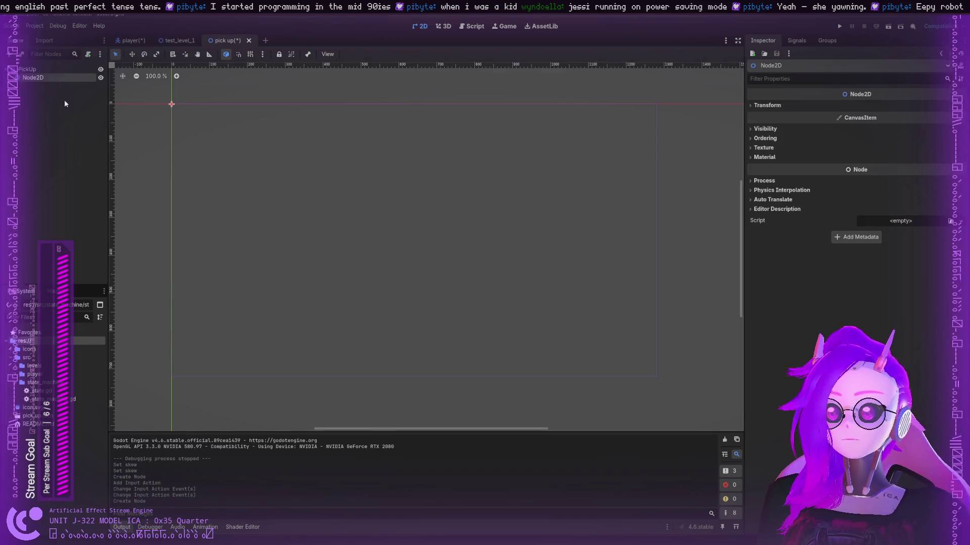
pyautogui.moveTo(173, 105); pyautogui.dragTo(229, 154)
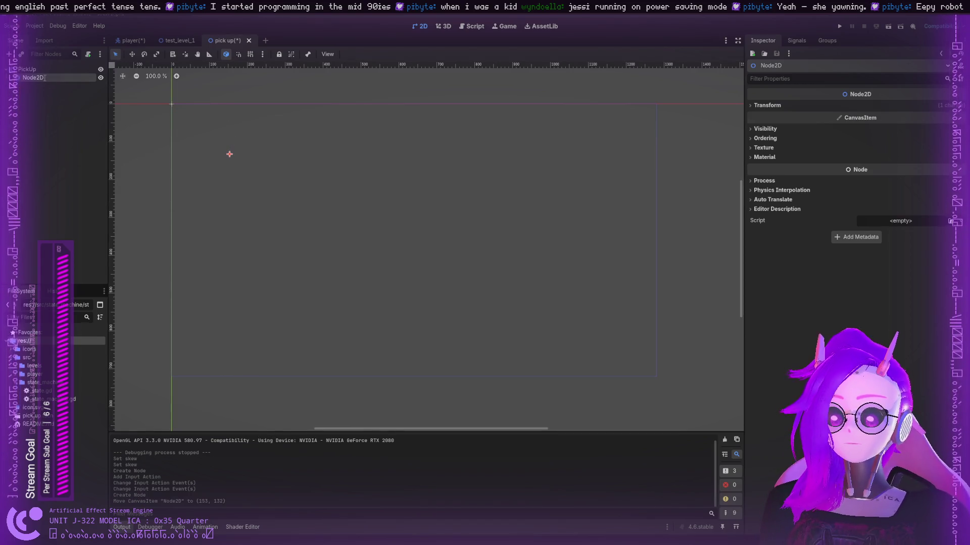
pyautogui.write('Pickup 1')
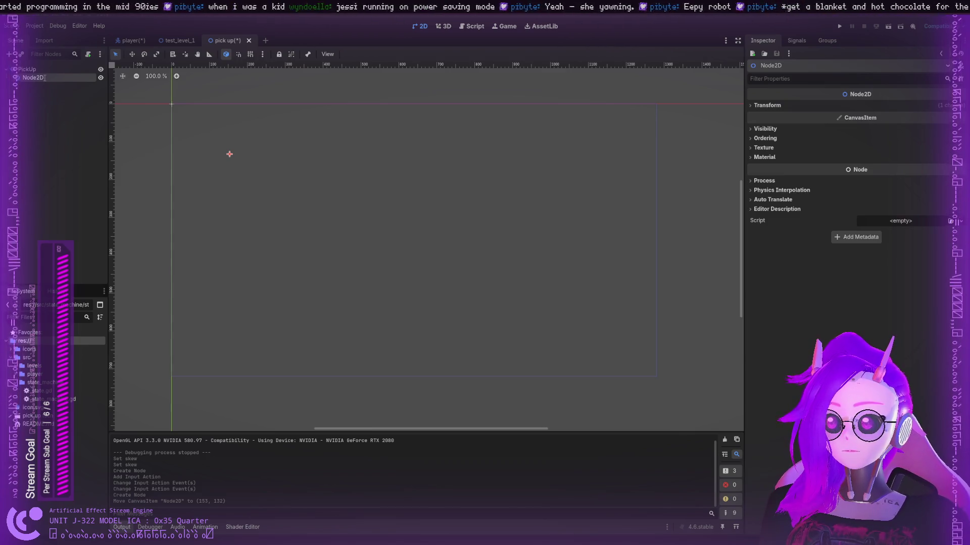
pyautogui.press('Return')
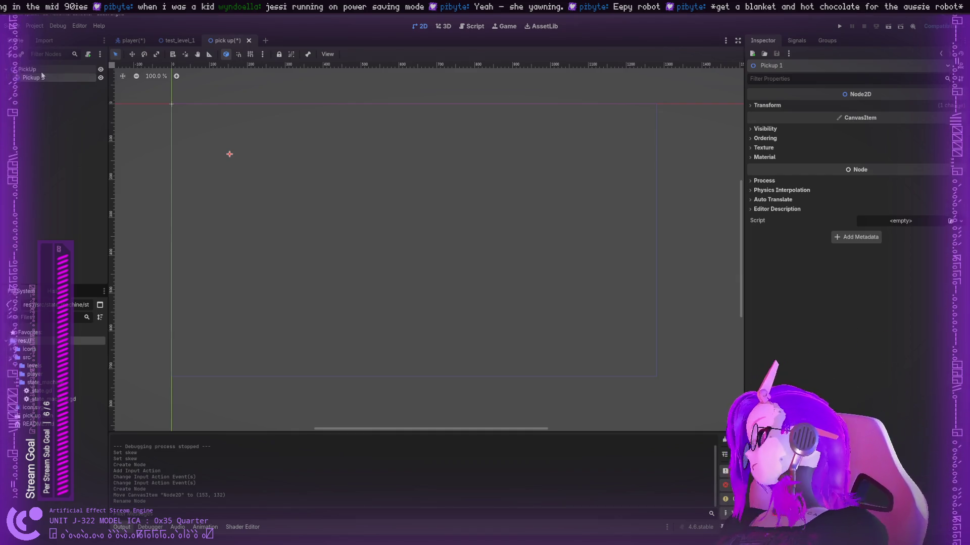
# - Select Pickup 1 and show its position and transform values in the Inspector
pyautogui.click(41, 71)
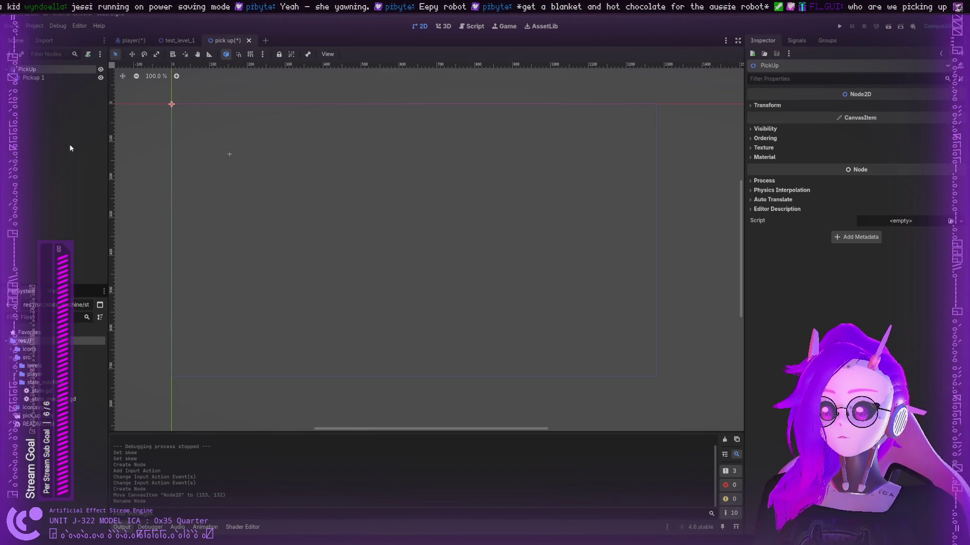
pyautogui.click(40, 77)
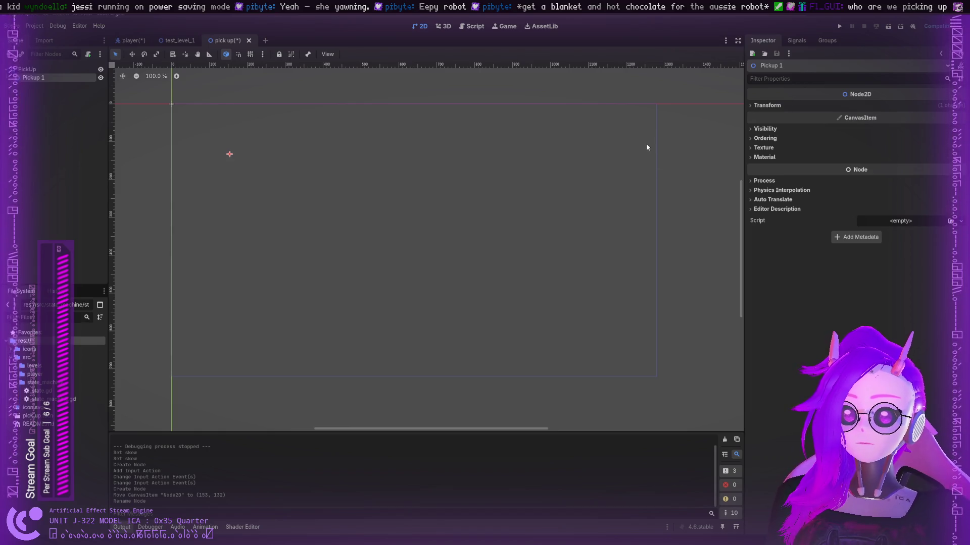
pyautogui.click(754, 106)
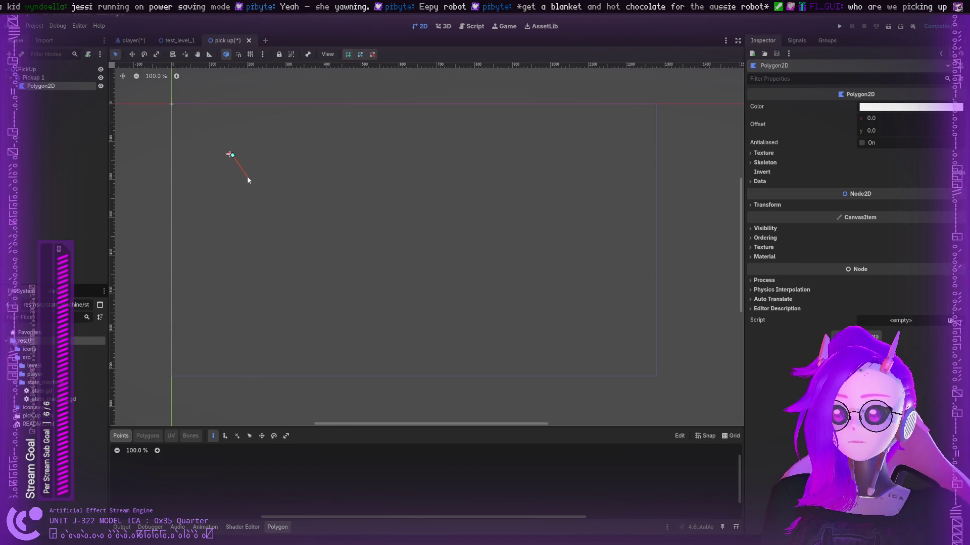
# - Close the first polygon, shift it, then redraw the Polygon2D as a four-cornered shape
pyautogui.click(231, 155)
pyautogui.moveTo(258, 154)
pyautogui.mouseDown()
pyautogui.moveTo(236, 176)
pyautogui.moveTo(247, 164)
pyautogui.moveTo(210, 164)
pyautogui.mouseUp()
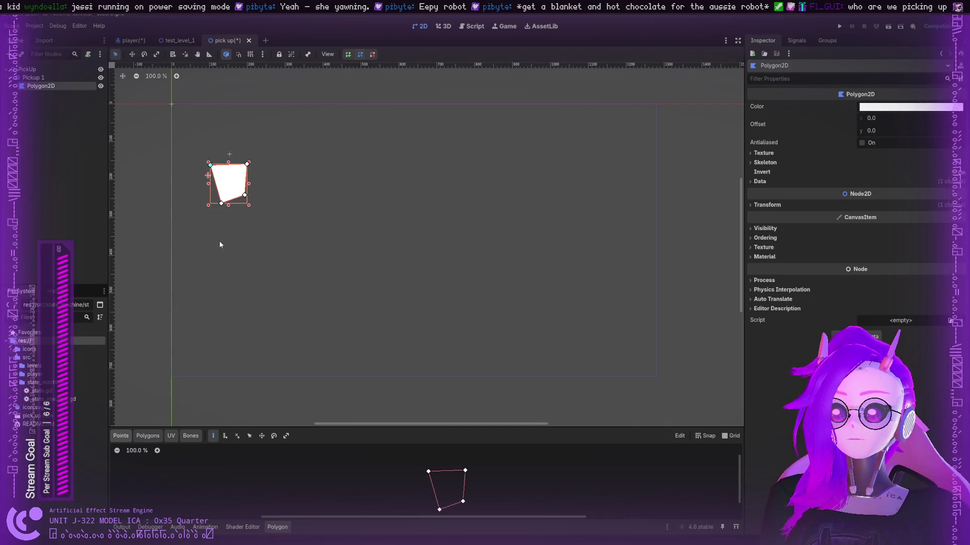
pyautogui.click(439, 508)
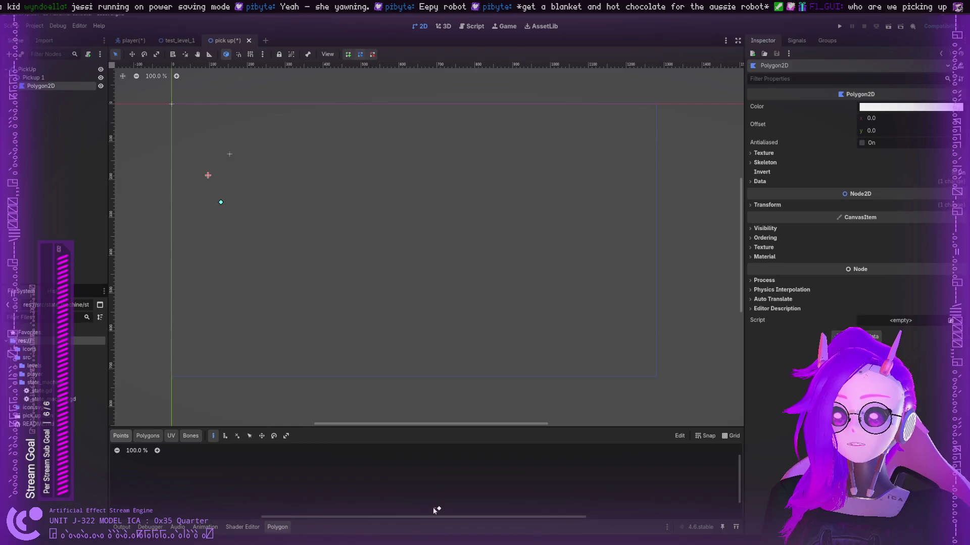
pyautogui.click(428, 468)
pyautogui.click(489, 468)
pyautogui.click(490, 500)
pyautogui.click(439, 509)
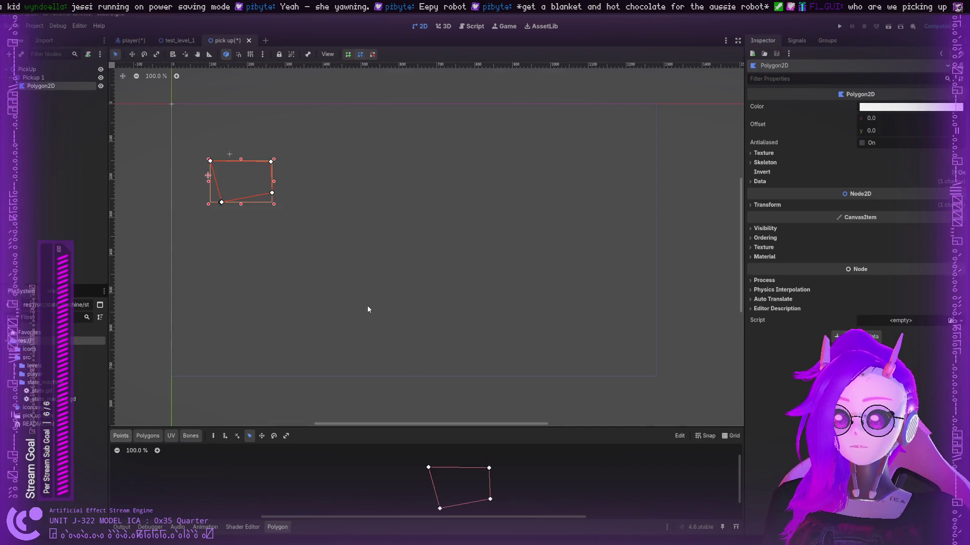
# - Undo the last change and drag the corner vertices into a square
pyautogui.hotkey('ctrl', 'z')
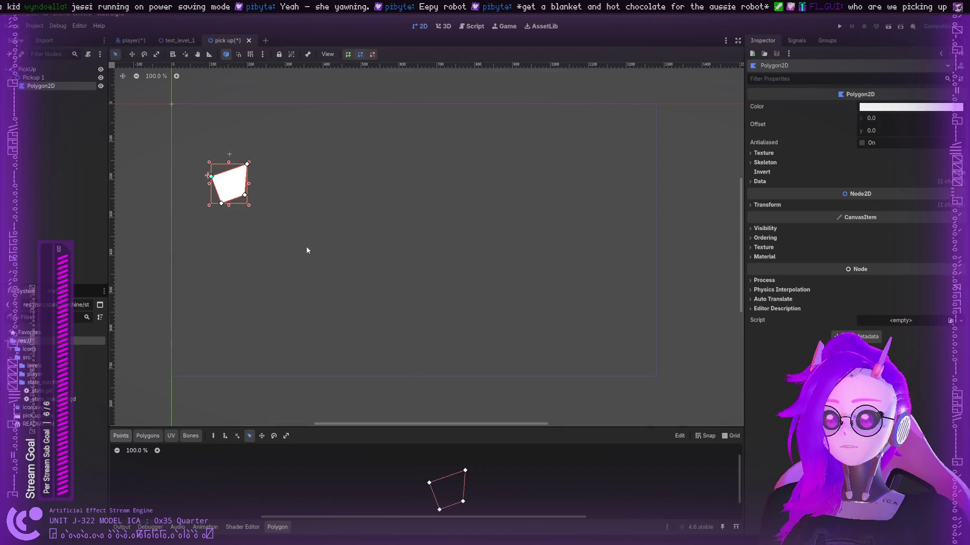
pyautogui.moveTo(213, 175)
pyautogui.mouseDown()
pyautogui.moveTo(209, 163)
pyautogui.moveTo(254, 164)
pyautogui.mouseUp()
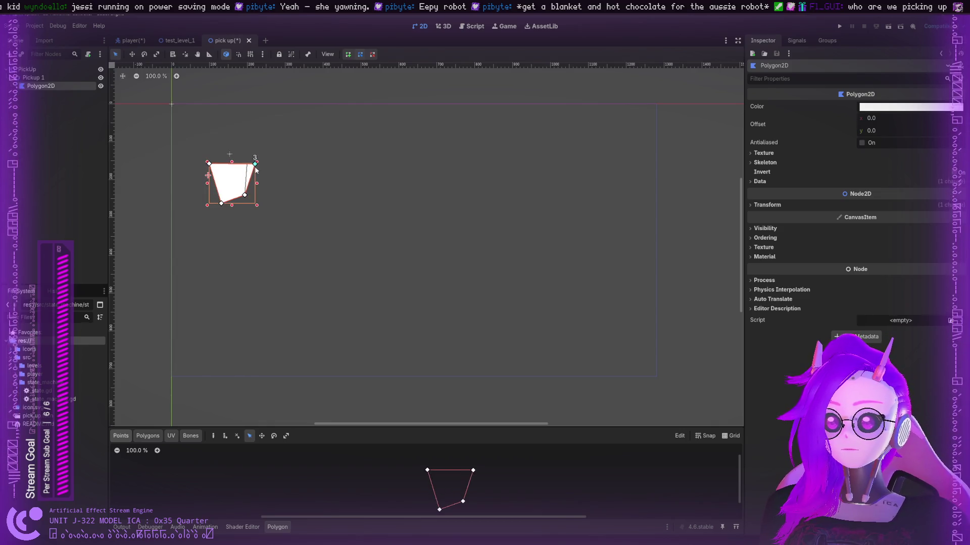
pyautogui.moveTo(245, 197)
pyautogui.mouseDown()
pyautogui.moveTo(256, 207)
pyautogui.moveTo(212, 204)
pyautogui.mouseUp()
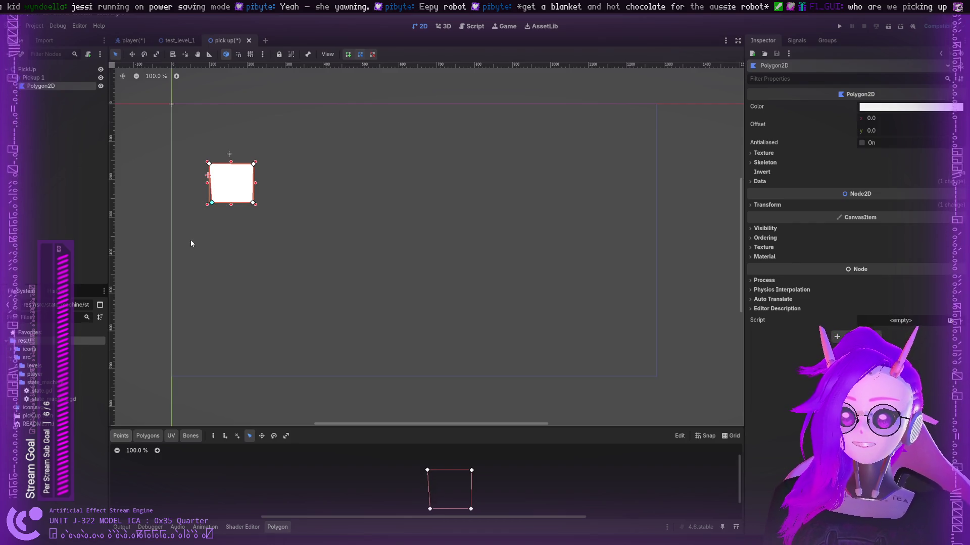
# - Define a polygon face around the square's four corners, then check the Points and UV modes
pyautogui.click(146, 439)
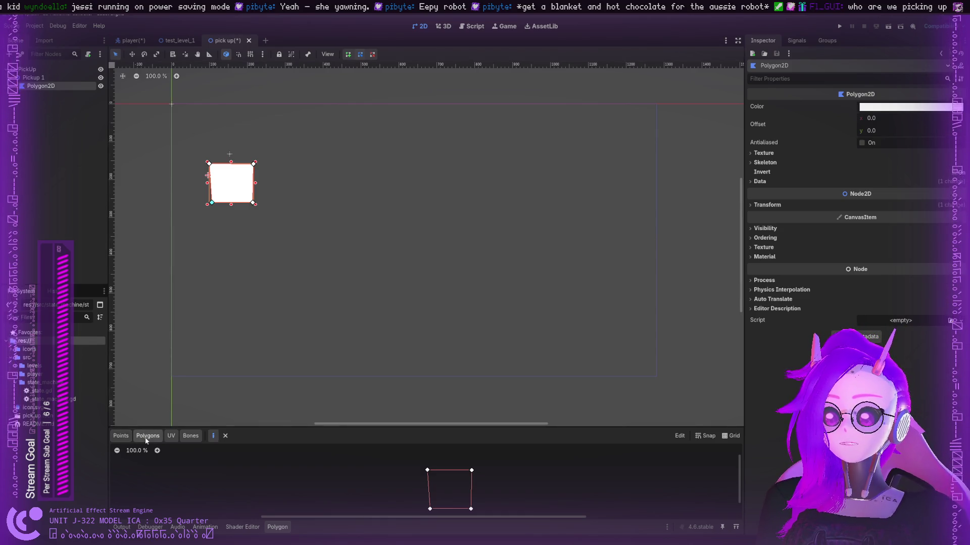
pyautogui.click(427, 470)
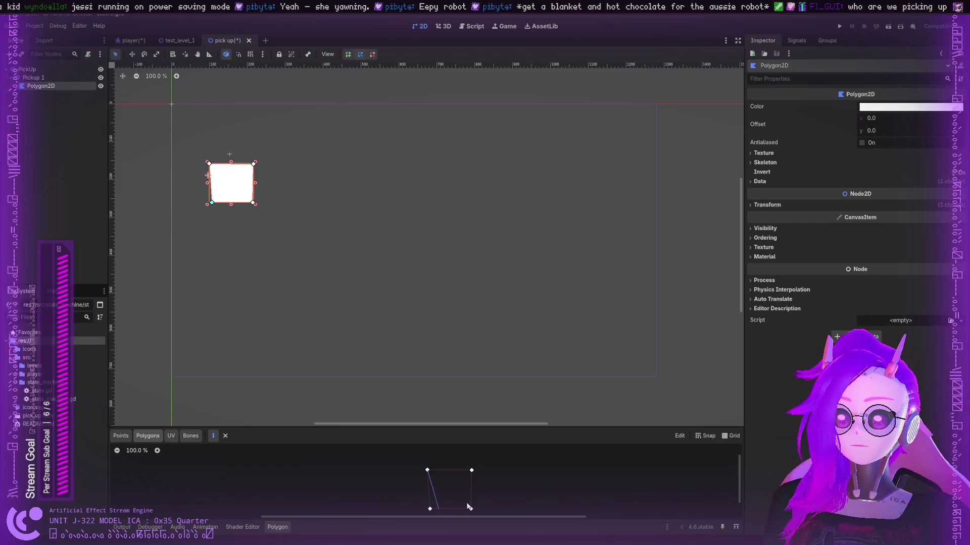
pyautogui.click(472, 470)
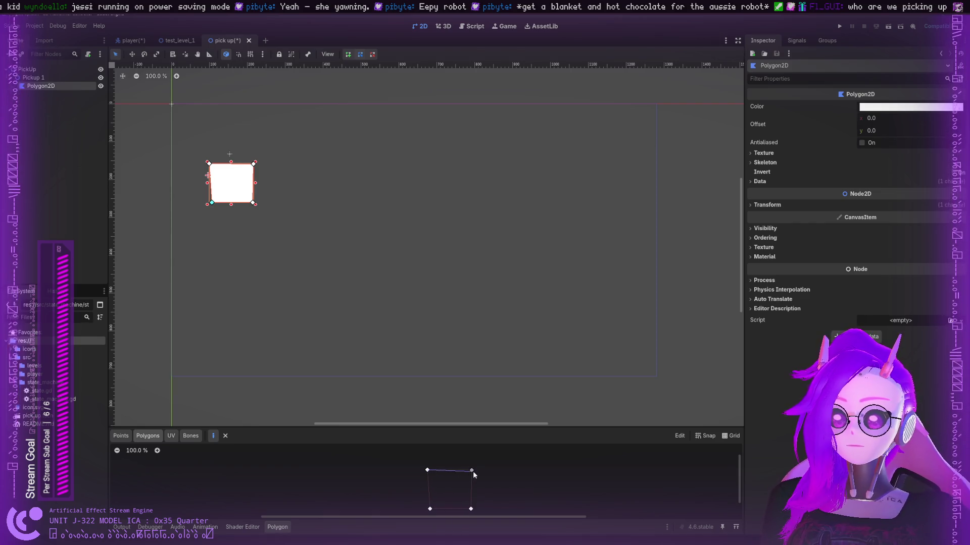
pyautogui.click(472, 509)
pyautogui.click(429, 509)
pyautogui.click(428, 471)
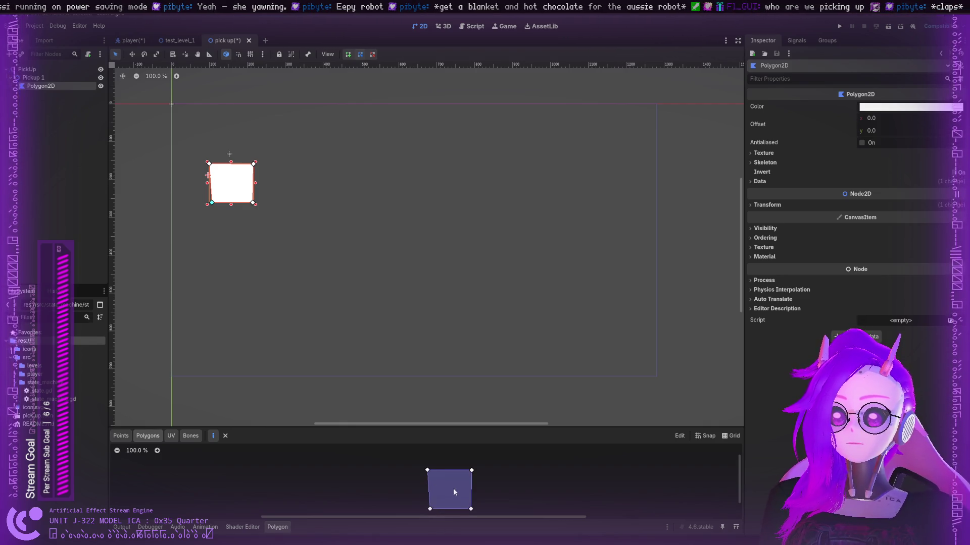
pyautogui.click(475, 470)
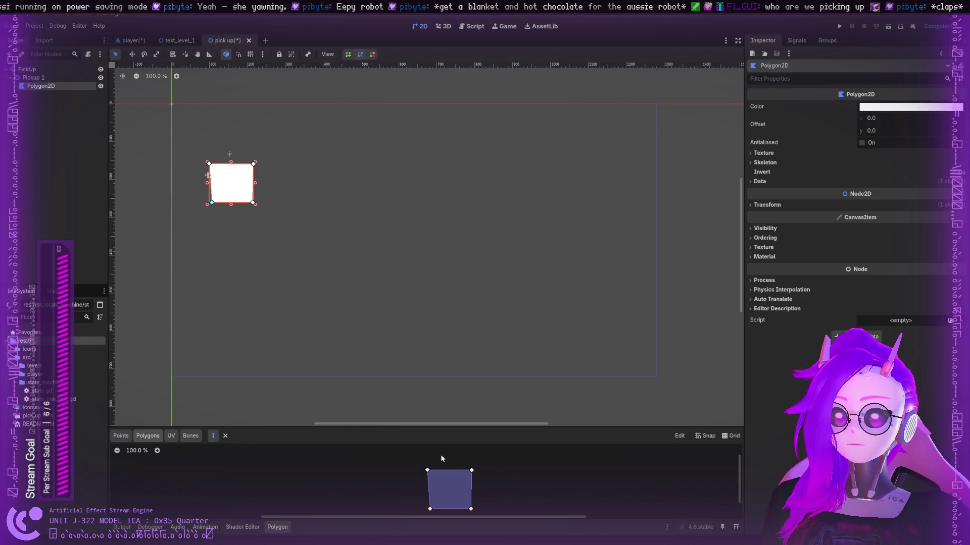
pyautogui.click(129, 438)
pyautogui.click(171, 439)
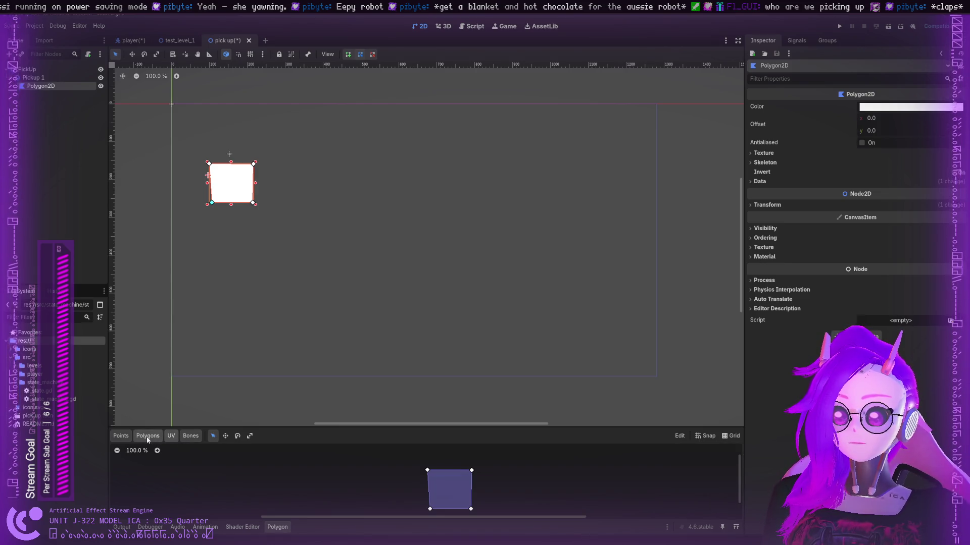
pyautogui.click(123, 437)
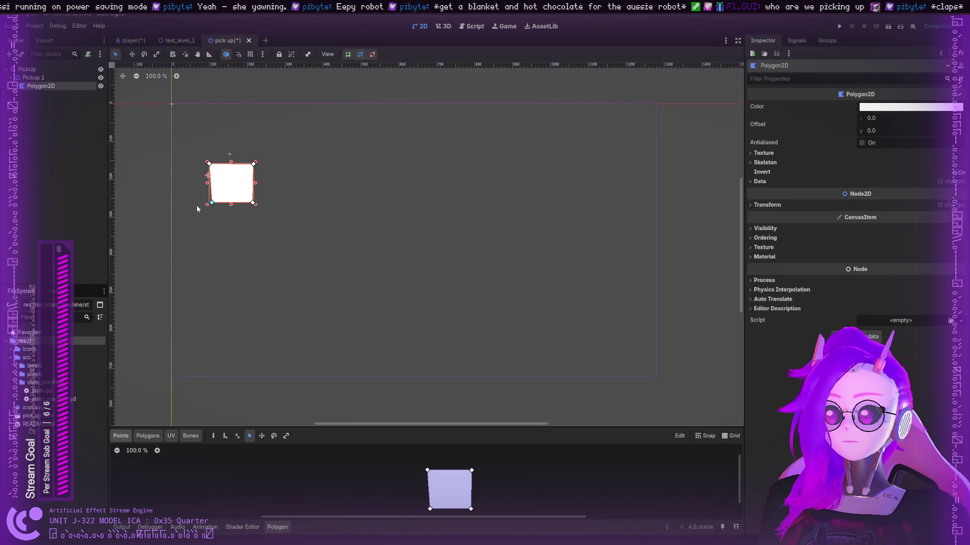
# - Pull the bottom-left corner slightly outward and move the square up-right
pyautogui.moveTo(211, 202)
pyautogui.mouseDown()
pyautogui.moveTo(254, 209)
pyautogui.moveTo(260, 194)
pyautogui.moveTo(300, 233)
pyautogui.moveTo(244, 192)
pyautogui.moveTo(236, 170)
pyautogui.moveTo(244, 201)
pyautogui.moveTo(234, 159)
pyautogui.moveTo(246, 172)
pyautogui.moveTo(245, 159)
pyautogui.mouseUp()
pyautogui.click(283, 197)
pyautogui.scroll(3, 237, 167)
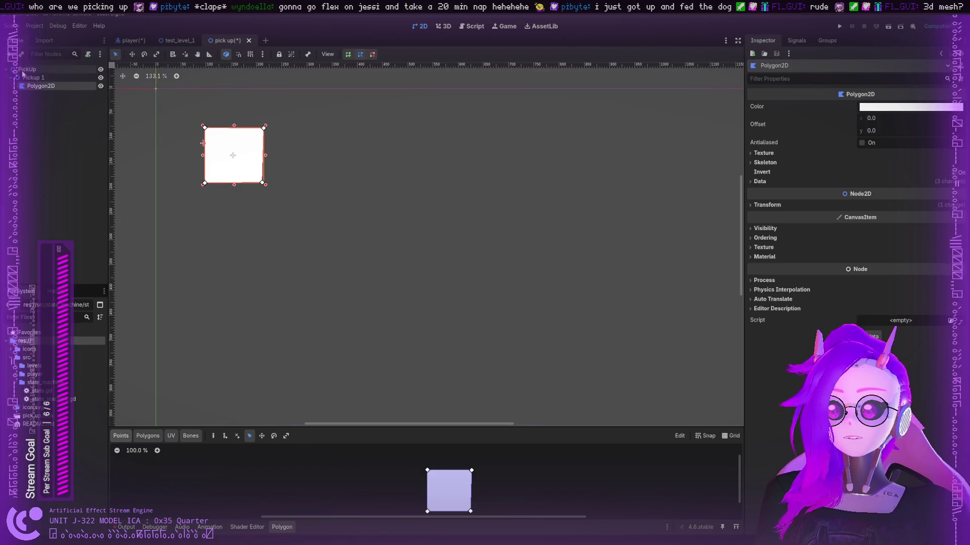
pyautogui.click(32, 78)
# - Select the PickUp root and compare its pick_up.gd script with idle_state.gd
pyautogui.click(69, 72)
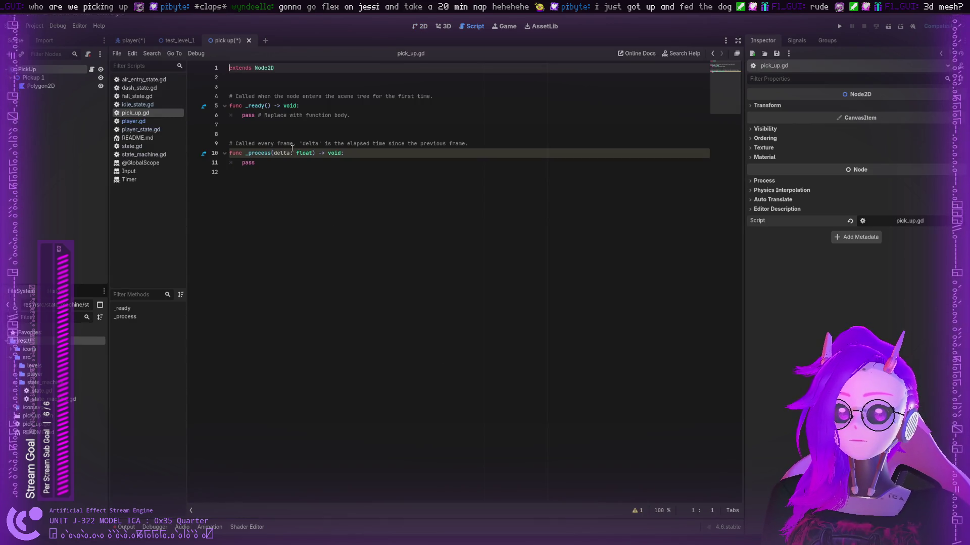
pyautogui.doubleClick(275, 68)
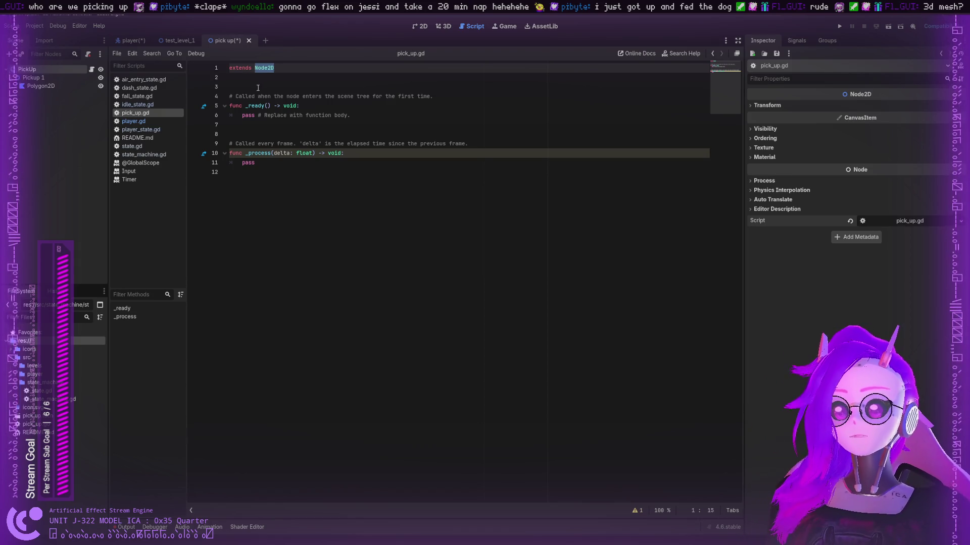
pyautogui.click(151, 106)
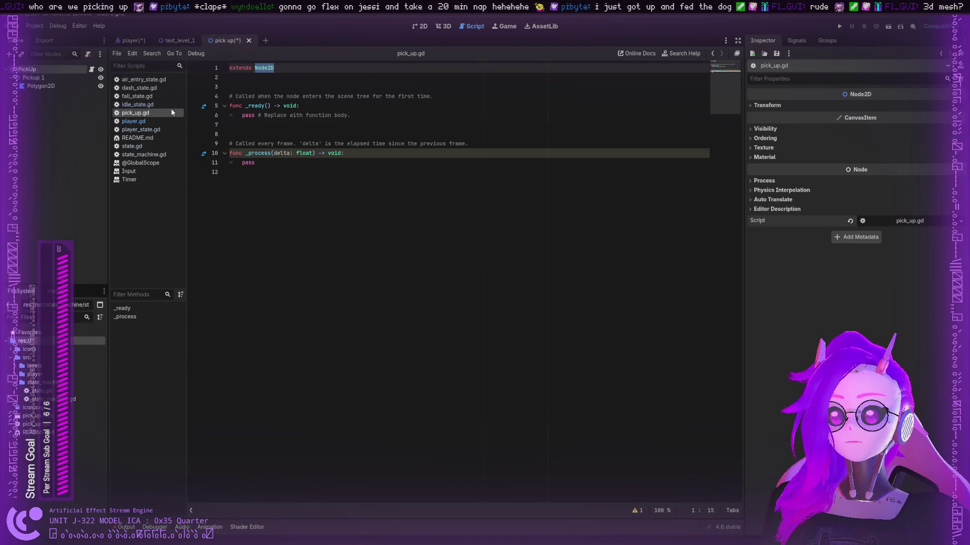
pyautogui.click(149, 112)
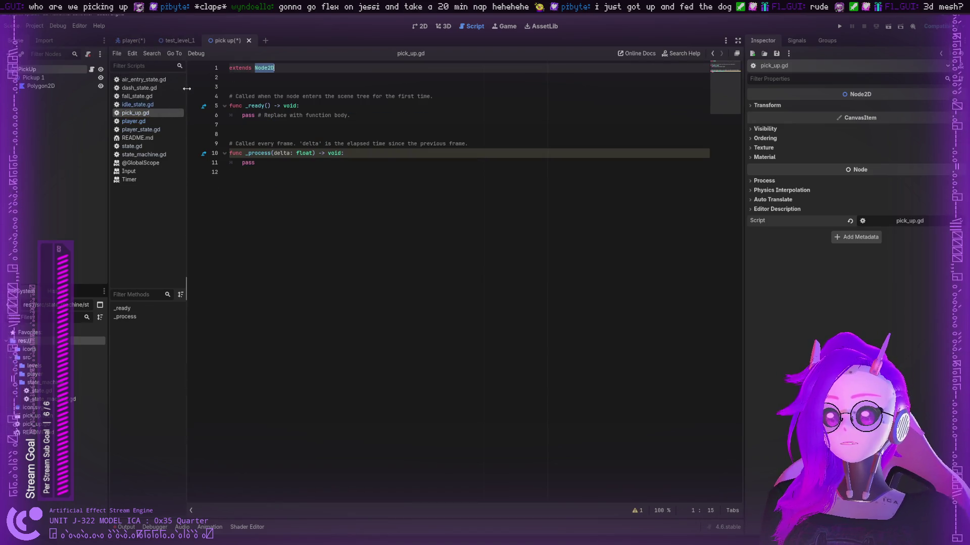
pyautogui.click(149, 105)
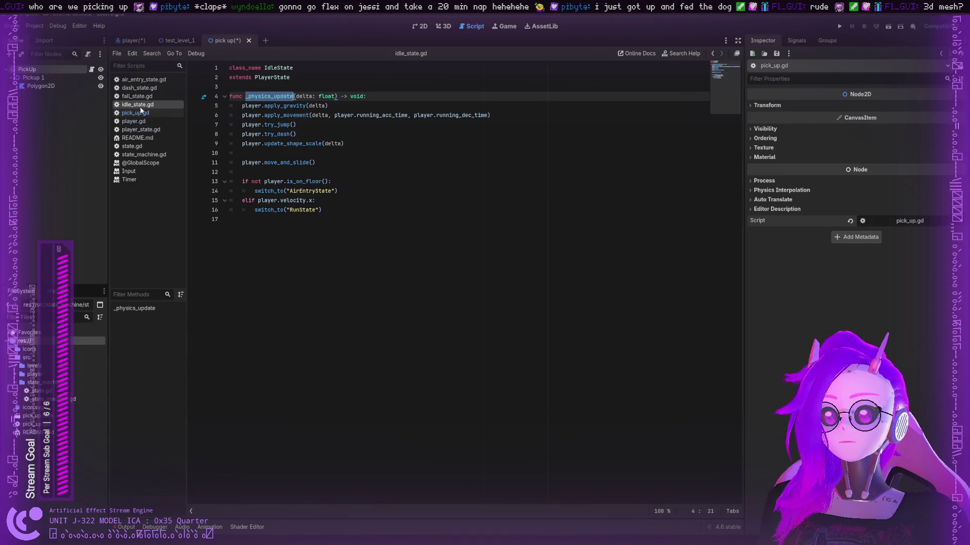
pyautogui.click(138, 113)
# - Move through pick_up.gd to the end of line 11 after pass
pyautogui.click(278, 69)
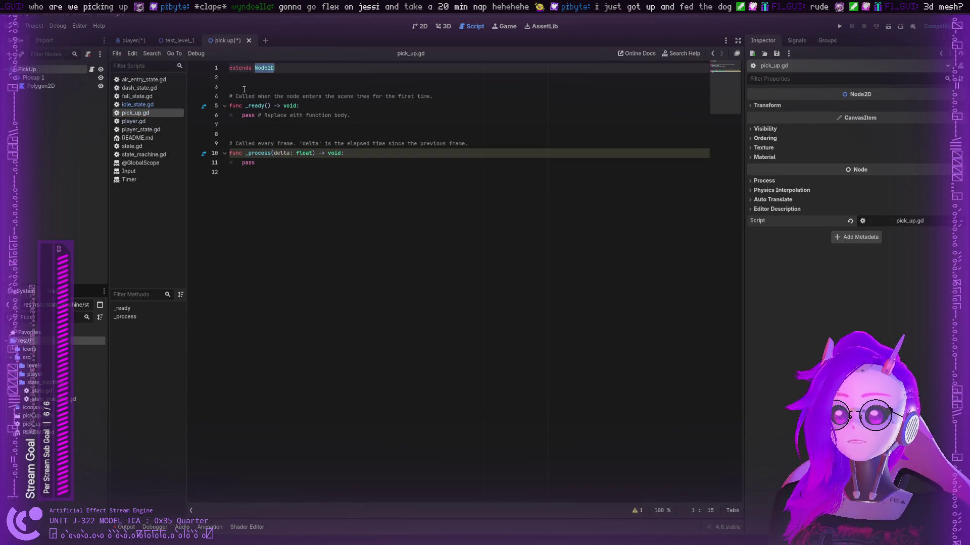
pyautogui.press('Down')
pyautogui.press('Down')
pyautogui.press('Down')
pyautogui.click(278, 77)
pyautogui.click(280, 124)
pyautogui.click(281, 153)
pyautogui.click(285, 161)
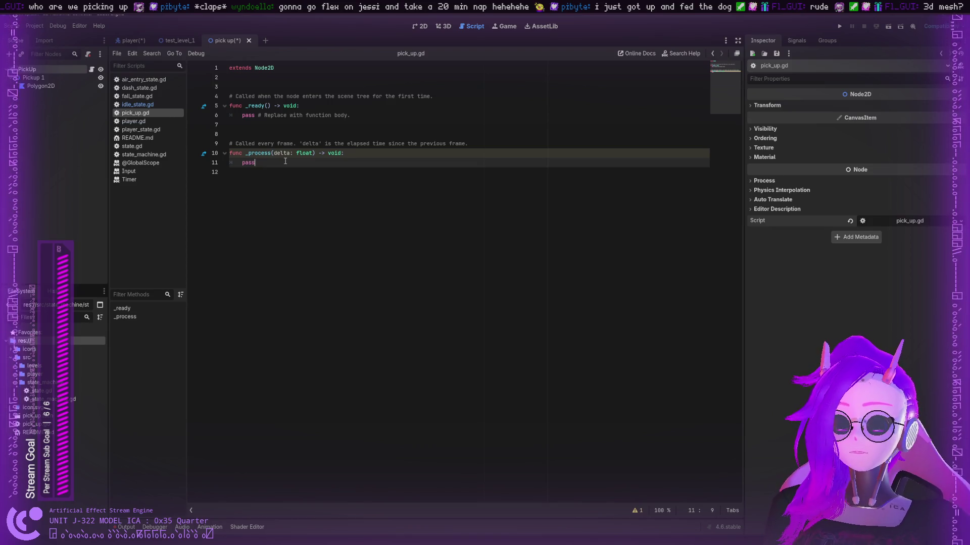
# - Add blank lines after _process and type 'func _pickup()' on line 13
pyautogui.press('Return')
pyautogui.press('Return')
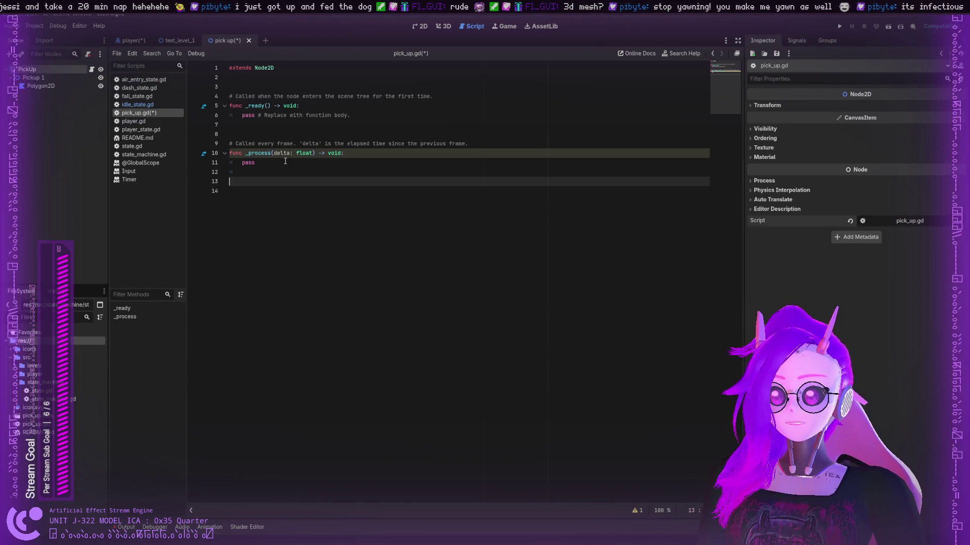
pyautogui.press('BackSpace')
pyautogui.press('BackSpace')
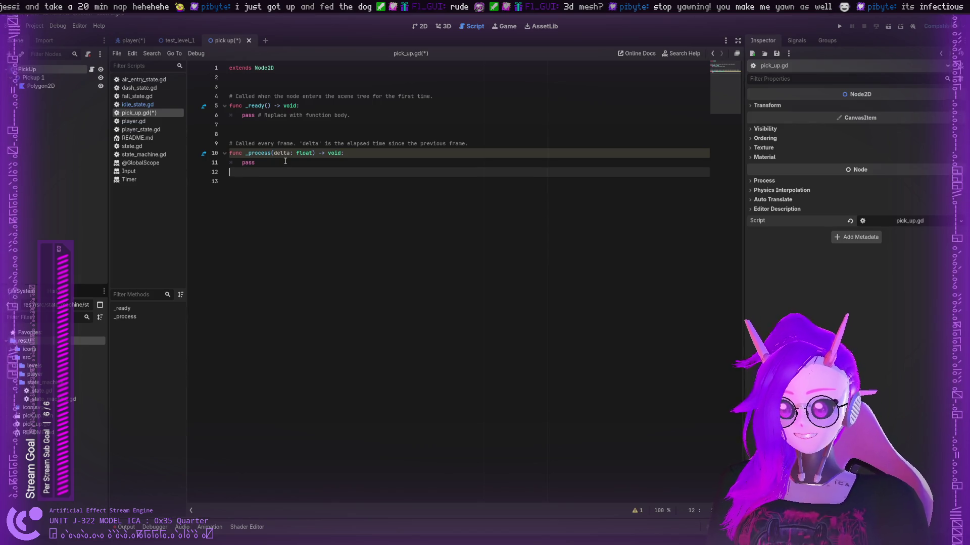
pyautogui.press('Return')
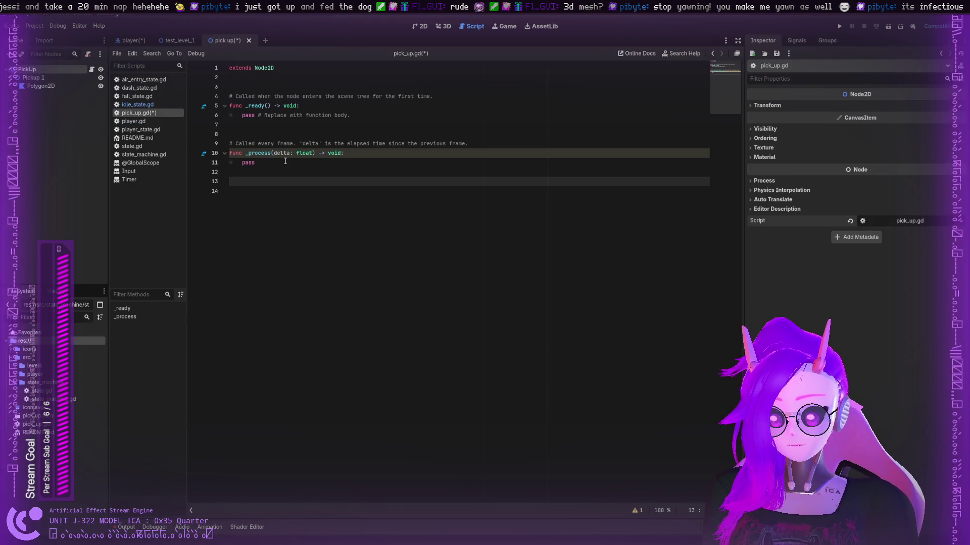
pyautogui.write('An')
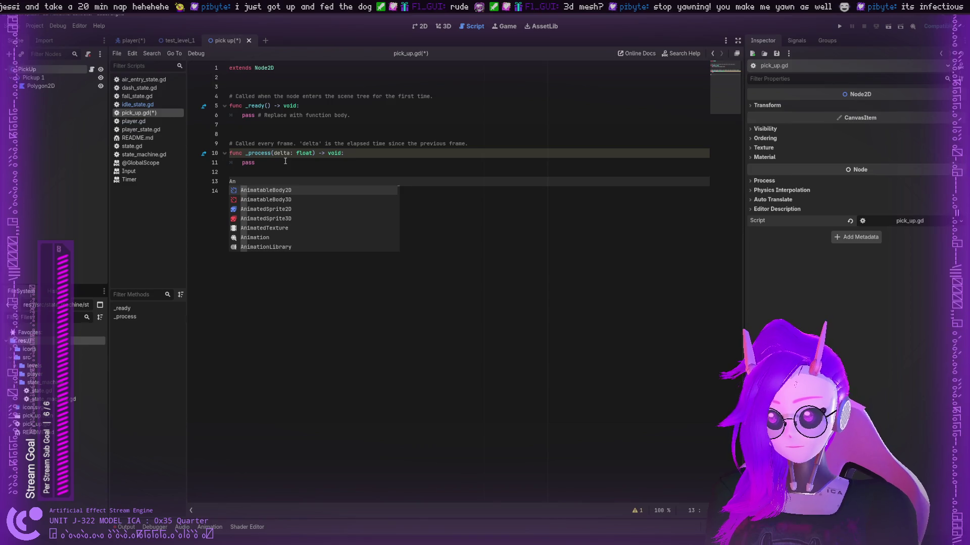
pyautogui.write('imat')
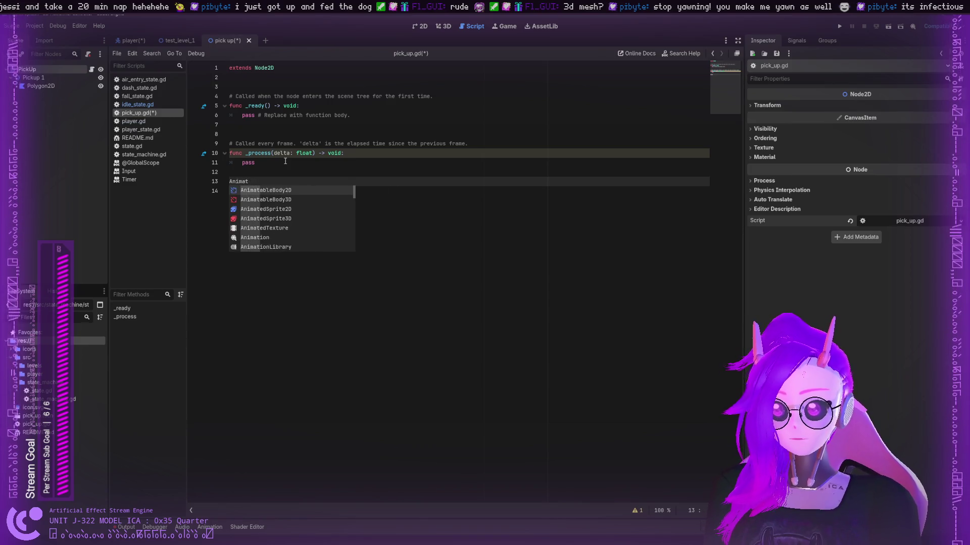
pyautogui.press('BackSpace')
pyautogui.press('BackSpace')
pyautogui.press('BackSpace')
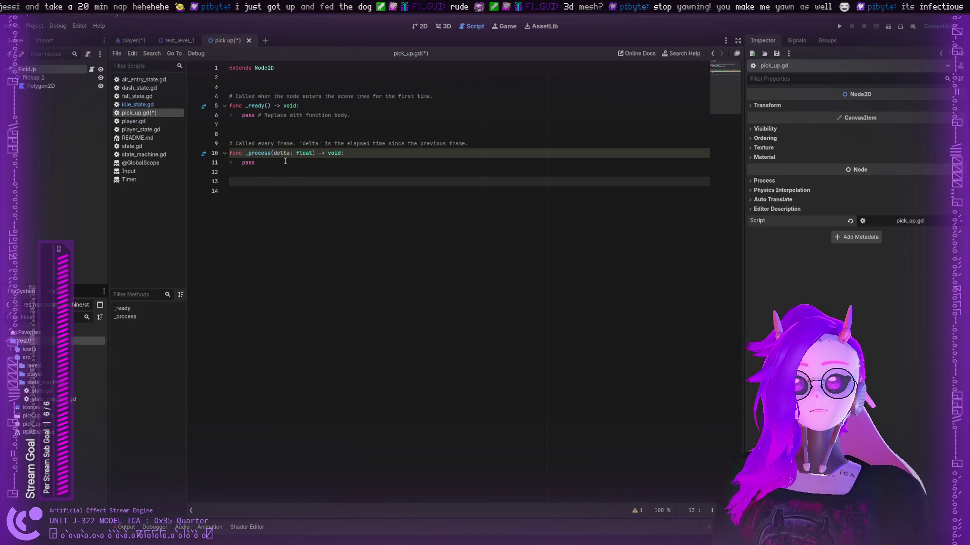
pyautogui.write('func')
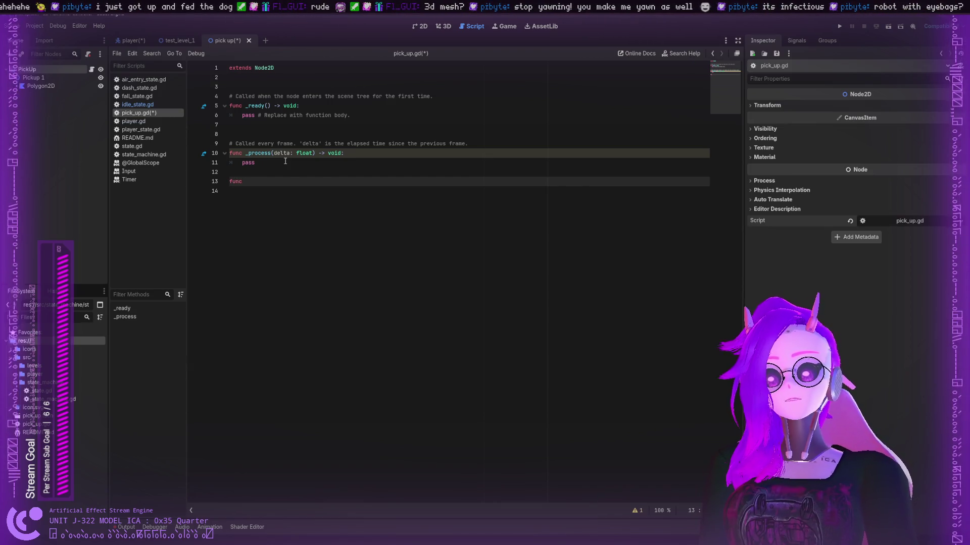
pyautogui.write(' _pi')
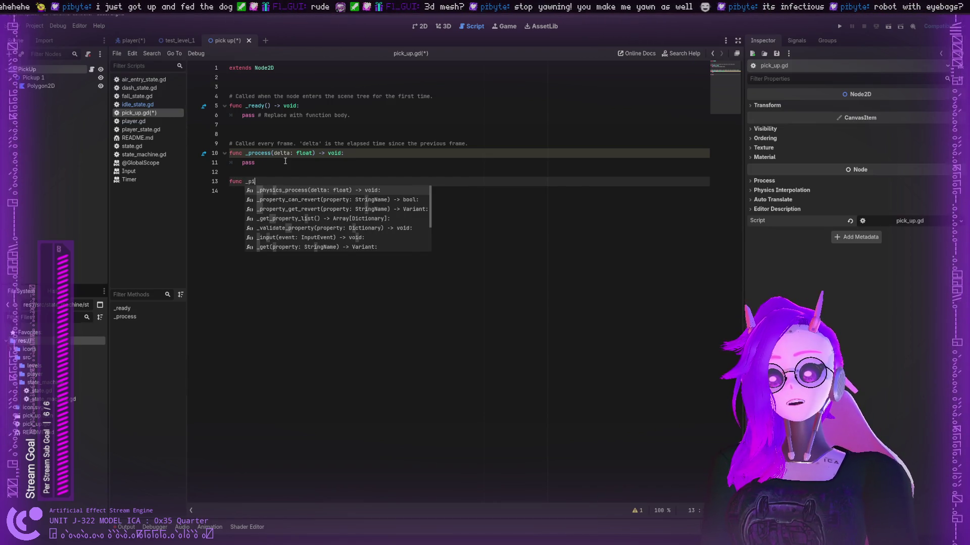
pyautogui.write('ckup(')
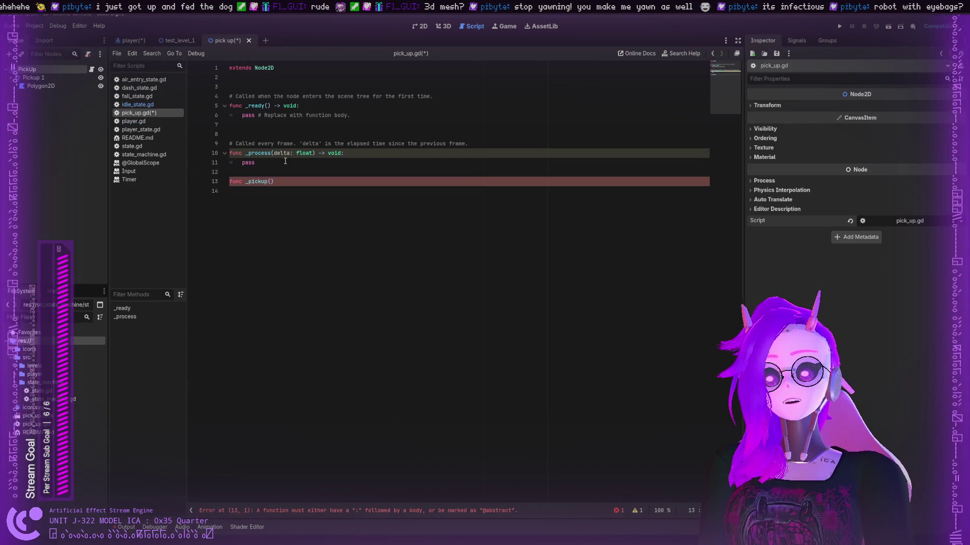